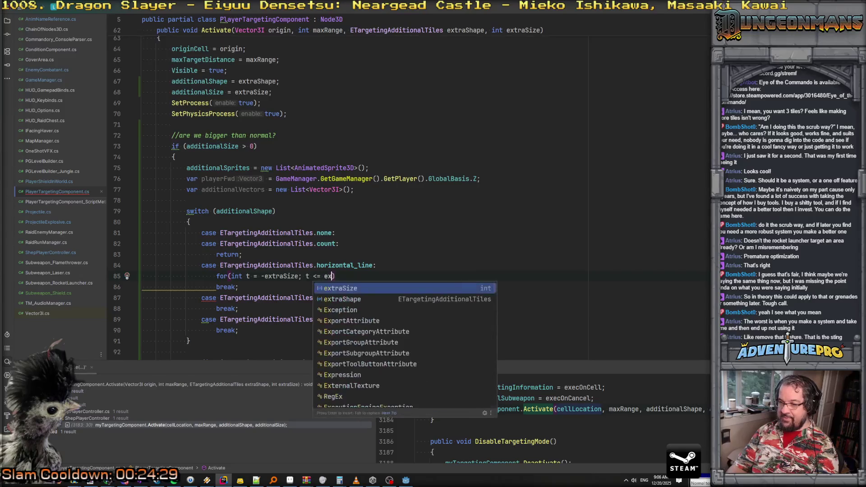
Step: Complete the horizontal_line x loop so its body adds each tile vector to additionalVectors
{"action": "key", "text": "Return"}
{"action": "type", "text": "{"}
{"action": "key", "text": "Return"}
{"action": "key", "text": "shift+Right"}
Step: Copy the loop into the vertical_line case and change its vector coordinates for the z axis
{"action": "key", "text": "shift+Up"}
{"action": "key", "text": "shift+Up"}
{"action": "key", "text": "shift+Up"}
{"action": "key", "text": "ctrl+c"}
{"action": "key", "text": "Down"}
{"action": "key", "text": "Down"}
{"action": "key", "text": "Down"}
{"action": "key", "text": "ctrl+v"}
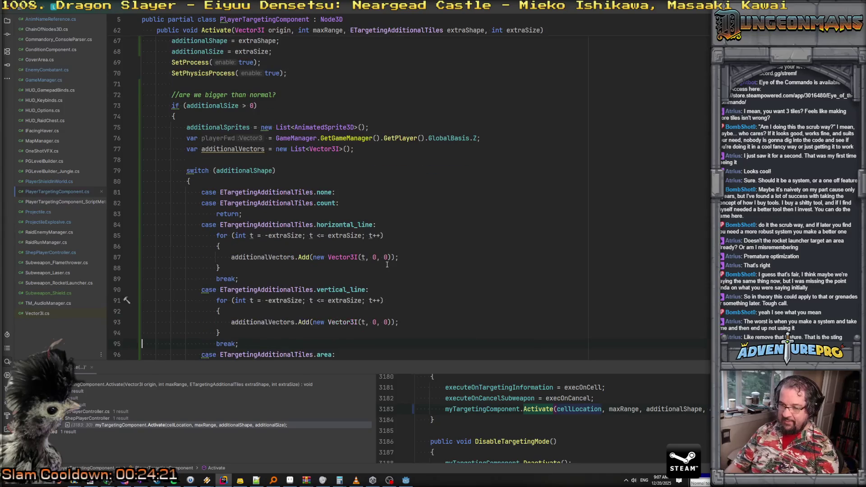
{"action": "double_click", "coordinate": [384, 321]}
{"action": "type", "text": "t"}
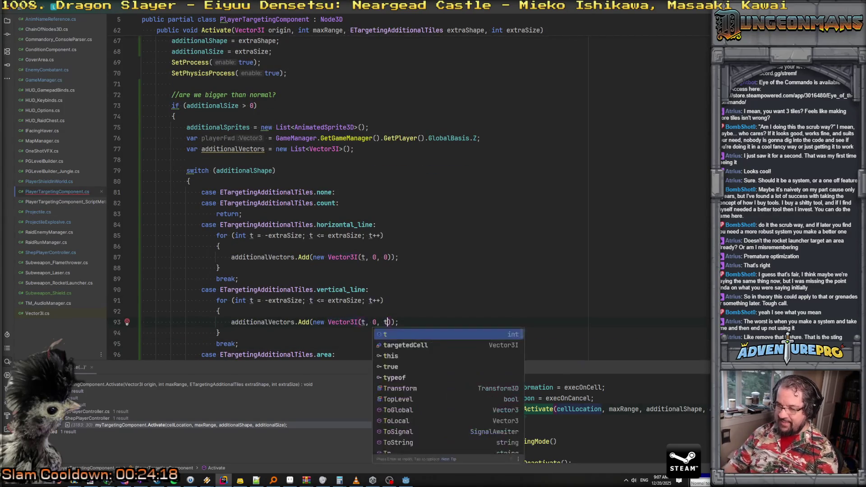
{"action": "left_click", "coordinate": [376, 321]}
{"action": "double_click", "coordinate": [362, 322]}
{"action": "type", "text": "0"}
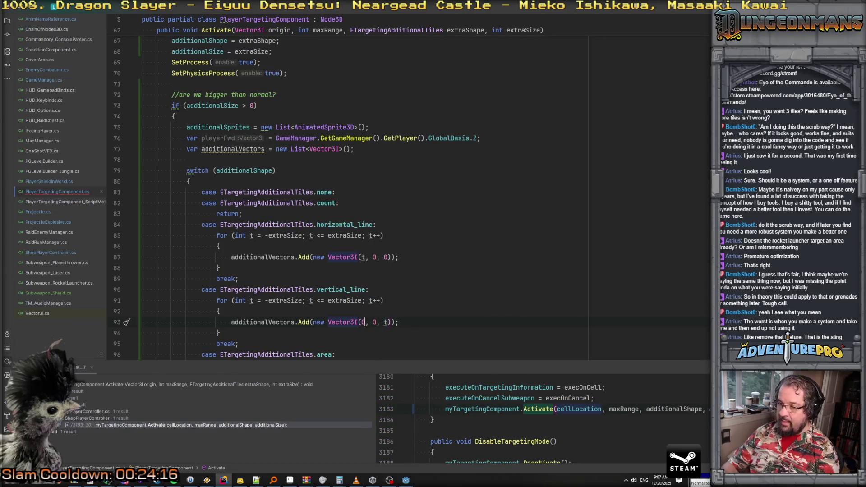
{"action": "scroll", "coordinate": [352, 289], "scroll_direction": "down", "scroll_amount": 2}
Step: In the area case, add a break and an outer loop for x from -extraSize to extraSize
{"action": "left_click", "coordinate": [352, 290]}
{"action": "key", "text": "Return"}
{"action": "key", "text": "Return"}
{"action": "type", "text": "break;"}
{"action": "key", "text": "Up"}
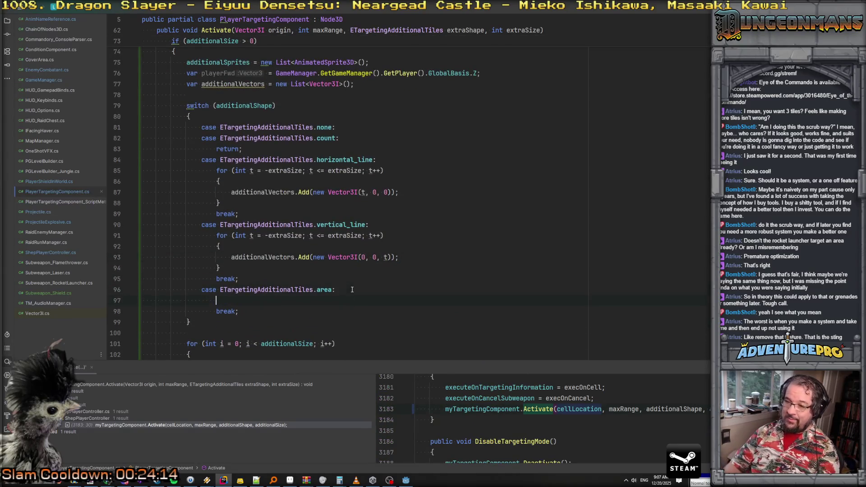
{"action": "type", "text": "PlayerFireballChainLink"}
{"action": "key", "text": "BackSpace"}
{"action": "key", "text": "BackSpace"}
{"action": "key", "text": "BackSpace"}
{"action": "type", "text": "for(int x = "}
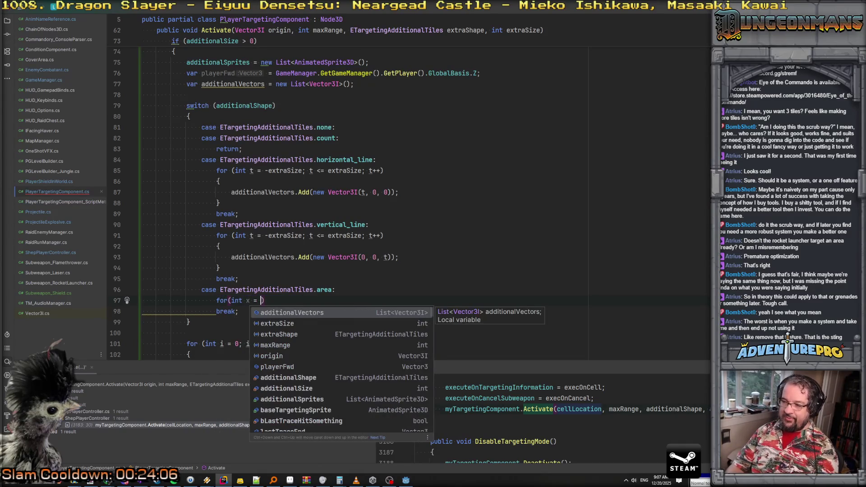
{"action": "type", "text": "-extraSize; "}
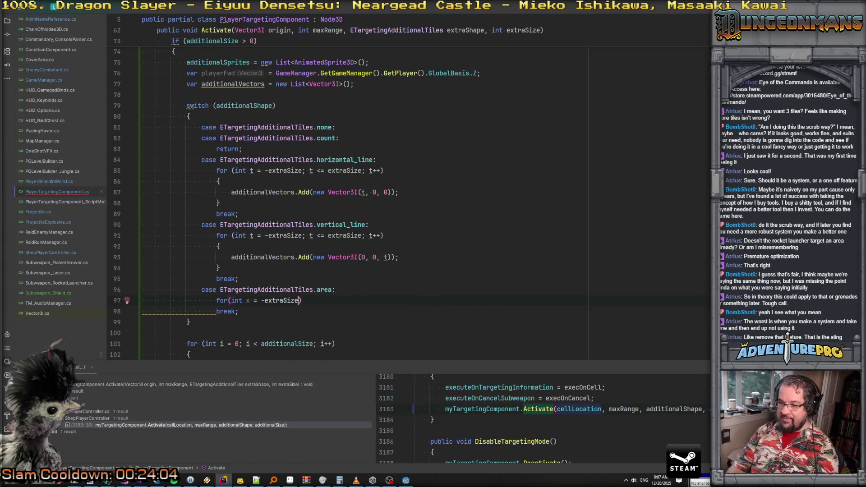
{"action": "type", "text": "x <= extraSize; x"}
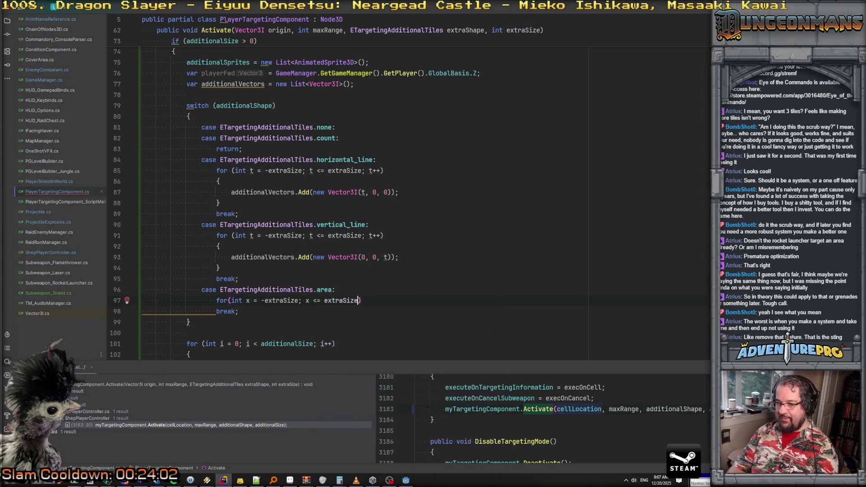
{"action": "type", "text": "++)"}
{"action": "key", "text": "Return"}
{"action": "type", "text": "{"}
{"action": "key", "text": "Return"}
Step: Nest a z loop inside it that adds Vector3I(x, 0, z) to additionalVectors
{"action": "type", "text": "for(int yu"}
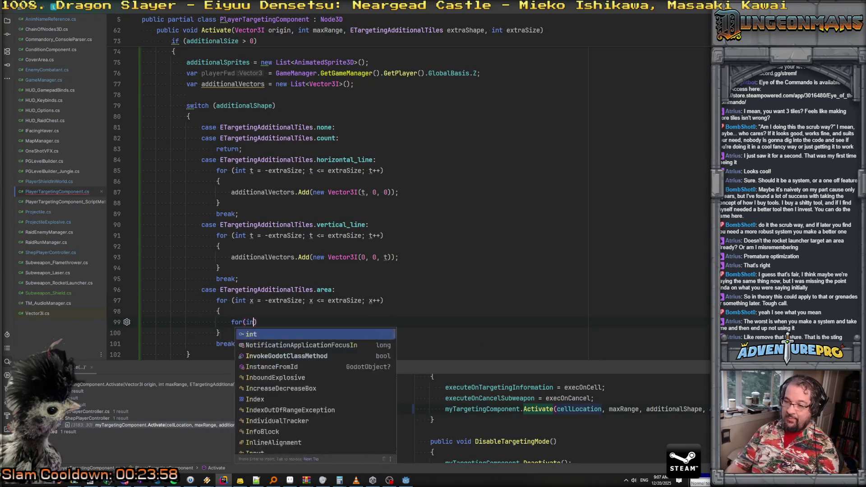
{"action": "type", "text": "z = -0"}
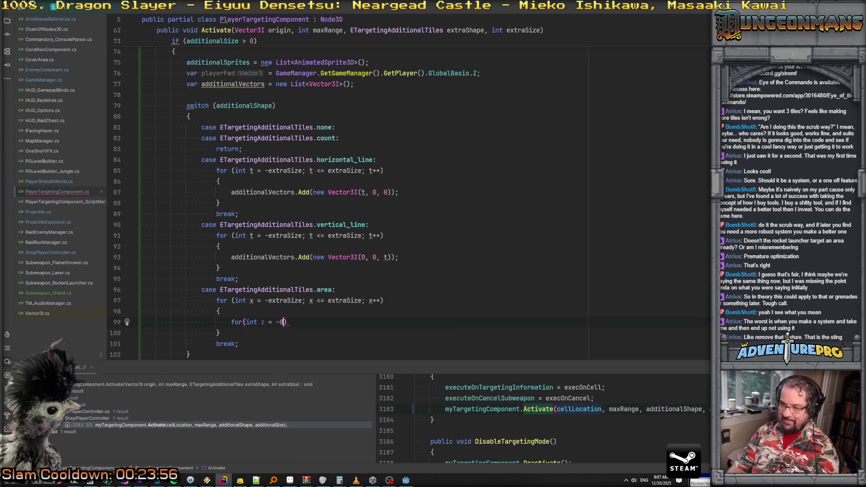
{"action": "type", "text": "extraSize; z <= extraSize; z++)"}
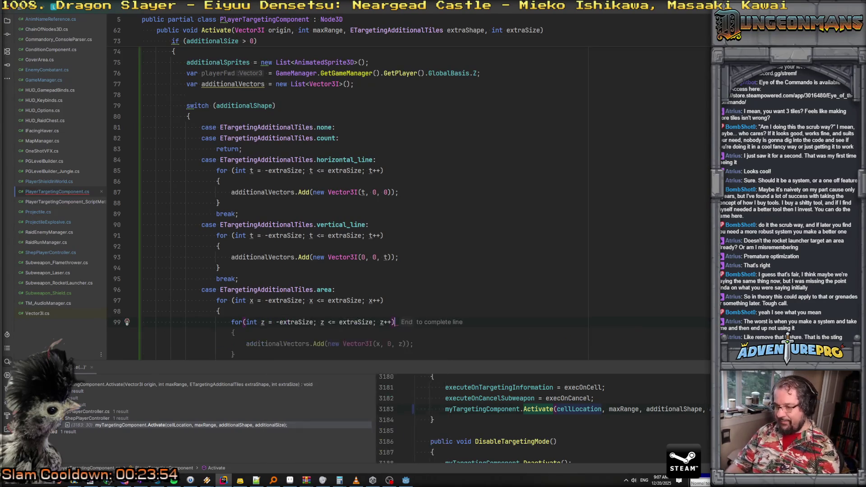
{"action": "key", "text": "End"}
{"action": "scroll", "coordinate": [360, 190], "scroll_direction": "down", "scroll_amount": 5}
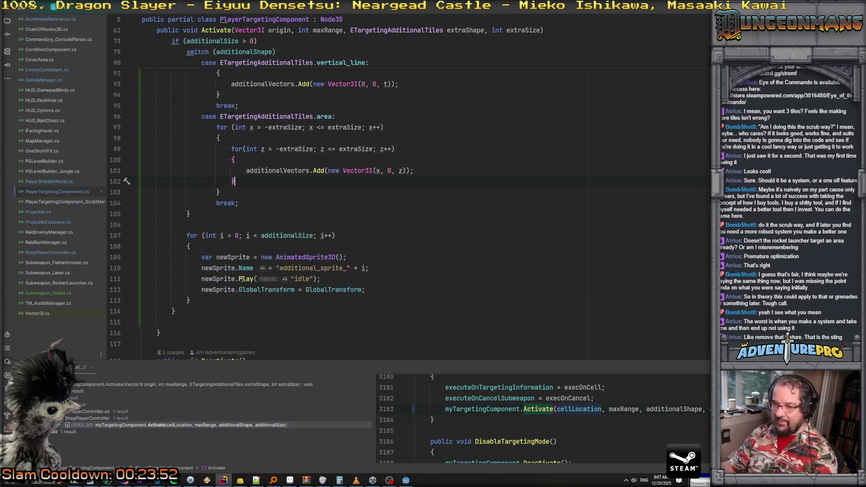
{"action": "left_click", "coordinate": [246, 204]}
{"action": "scroll", "coordinate": [246, 204], "scroll_direction": "up", "scroll_amount": 4}
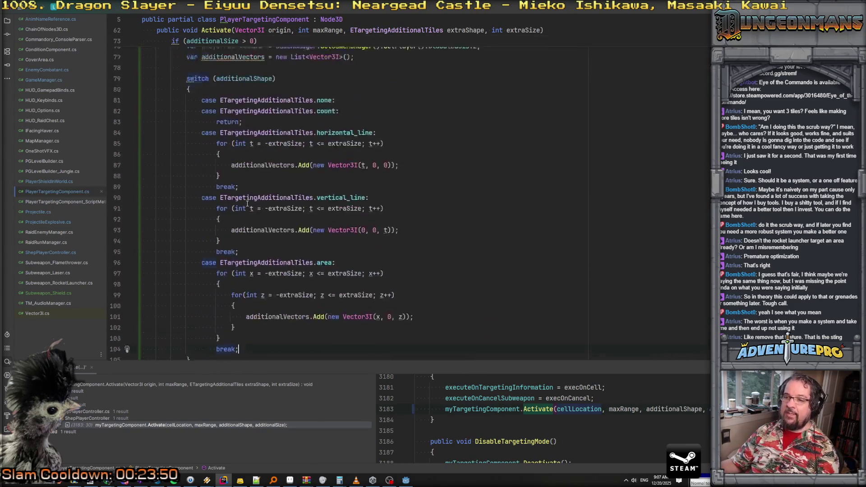
{"action": "scroll", "coordinate": [335, 162], "scroll_direction": "up", "scroll_amount": 3}
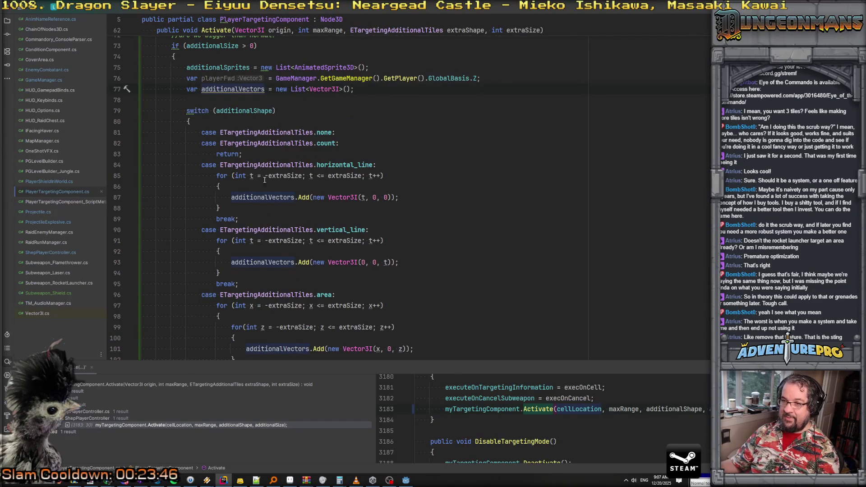
Step: Replace the for (int i…) sprite loop header with foreach (var v in additionalVectors)
{"action": "scroll", "coordinate": [223, 168], "scroll_direction": "down", "scroll_amount": 10}
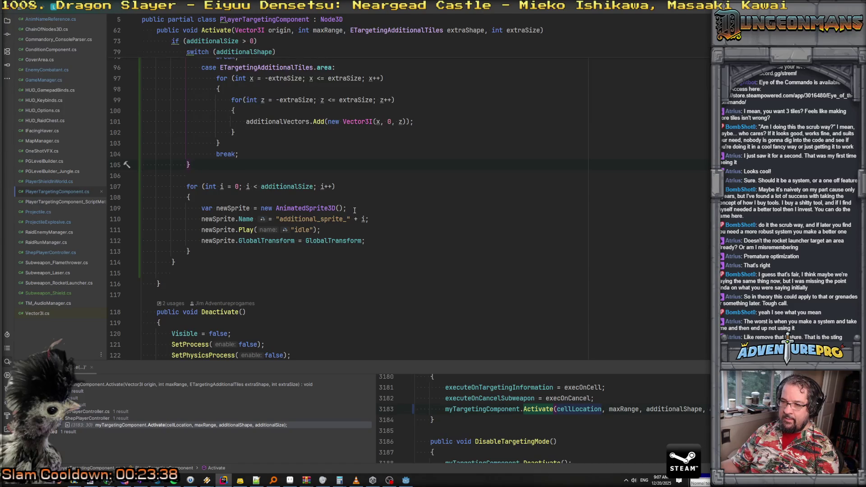
{"action": "mouse_move", "coordinate": [291, 184]}
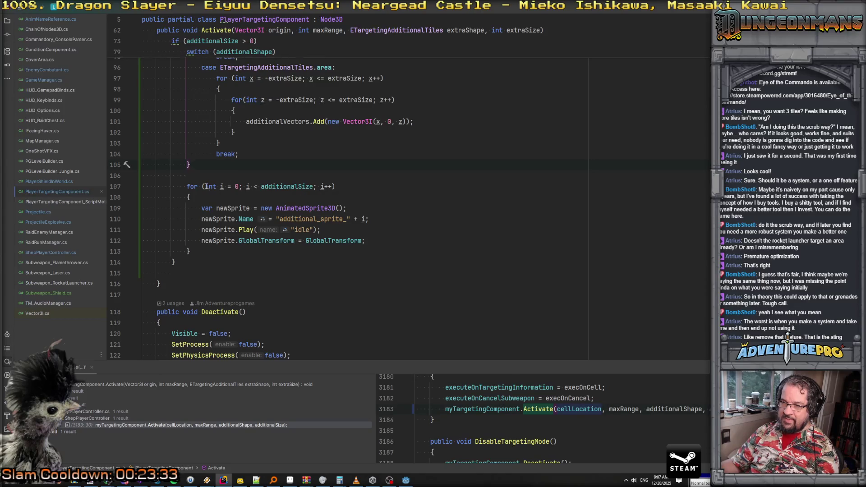
{"action": "left_click_drag", "start_coordinate": [198, 186], "coordinate": [372, 183]}
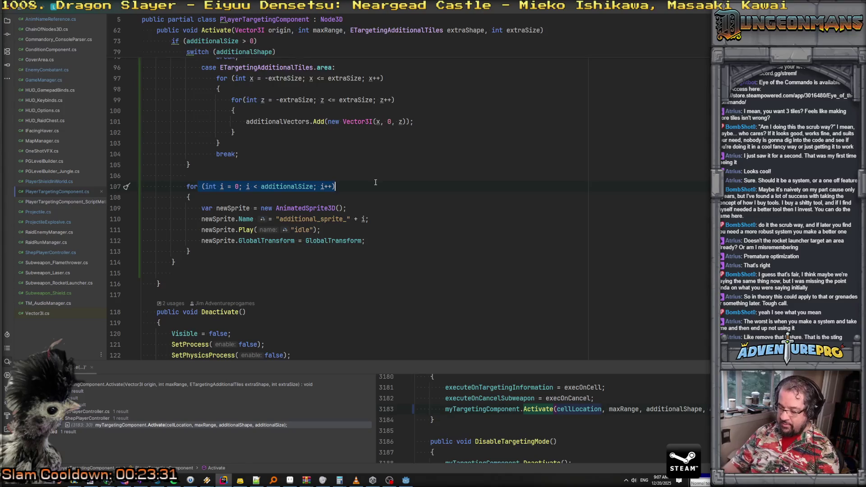
{"action": "type", "text": "foreach( var v"}
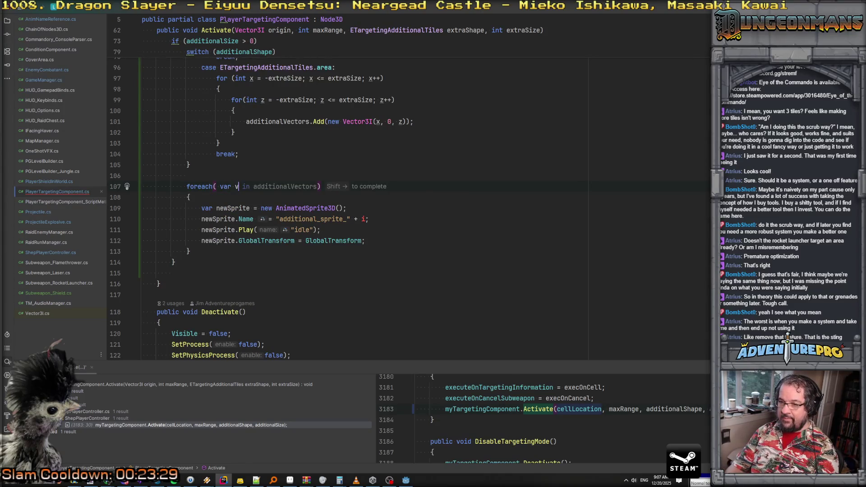
{"action": "key", "text": "shift+Right"}
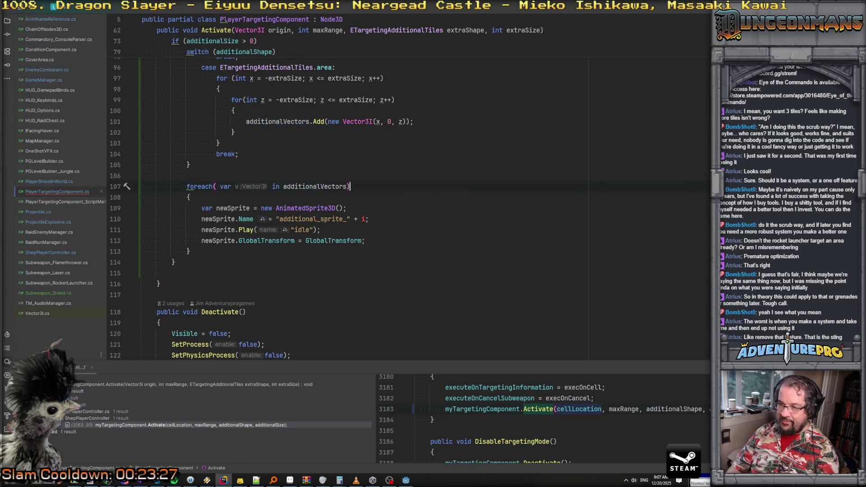
{"action": "key", "text": "Down"}
{"action": "key", "text": "Return"}
Step: Add an if (v == originCell) check at the top of the loop
{"action": "type", "text": "if"}
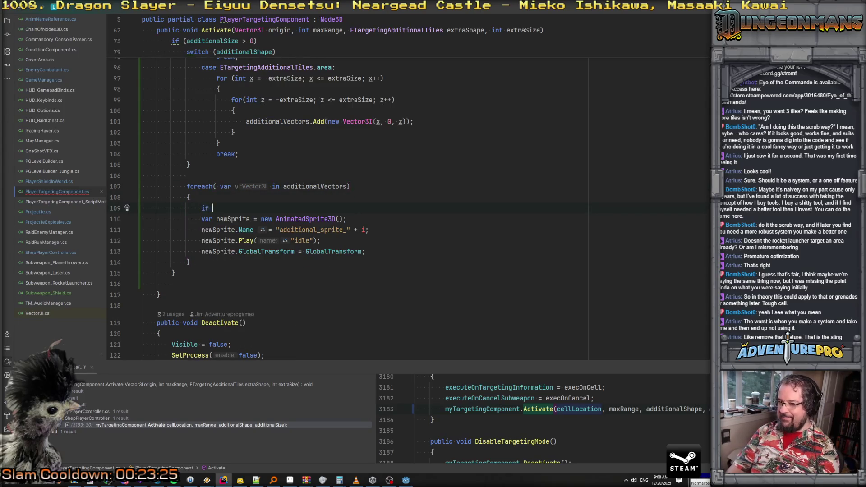
{"action": "key", "text": "BackSpace"}
{"action": "type", "text": "( v == cell"}
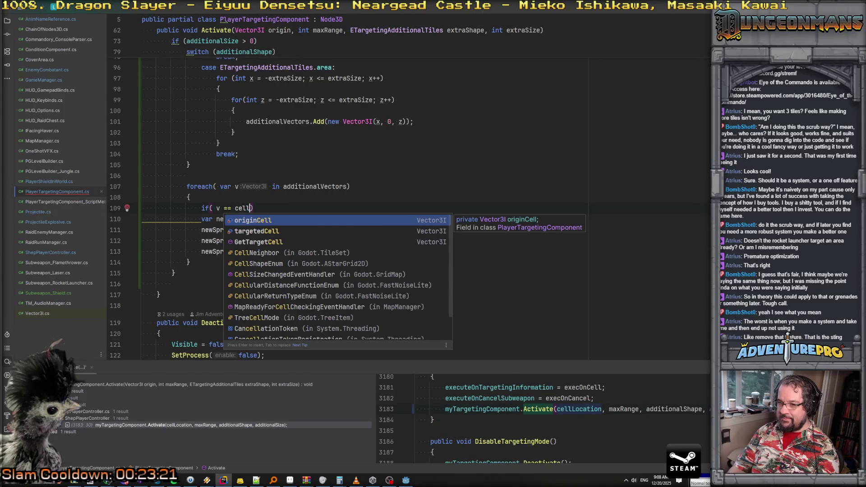
{"action": "key", "text": "Return"}
{"action": "scroll", "coordinate": [316, 203], "scroll_direction": "up", "scroll_amount": 7}
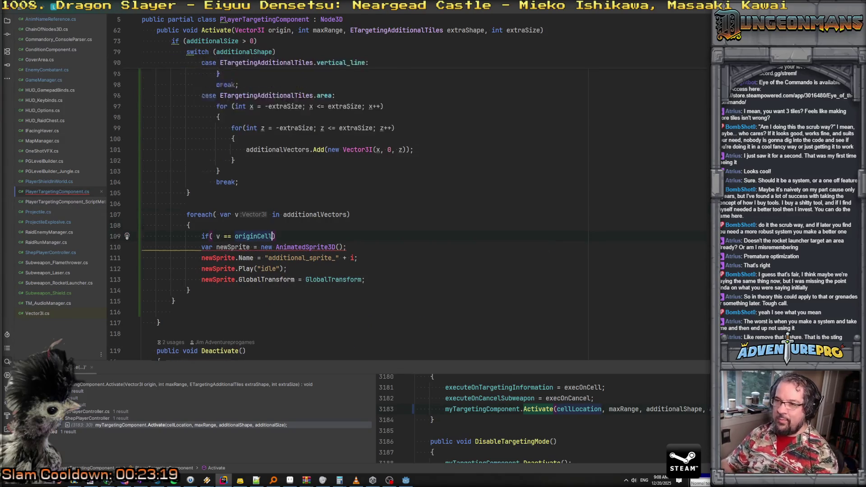
{"action": "scroll", "coordinate": [276, 158], "scroll_direction": "up", "scroll_amount": 6}
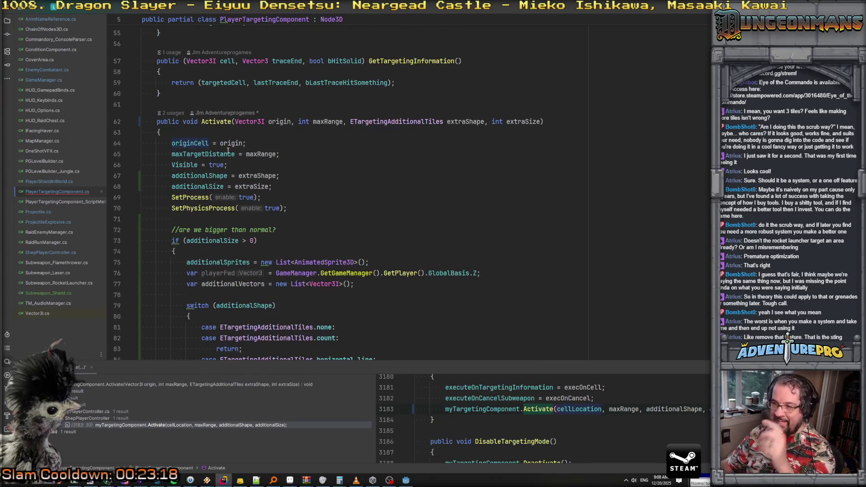
{"action": "scroll", "coordinate": [228, 150], "scroll_direction": "down", "scroll_amount": 14}
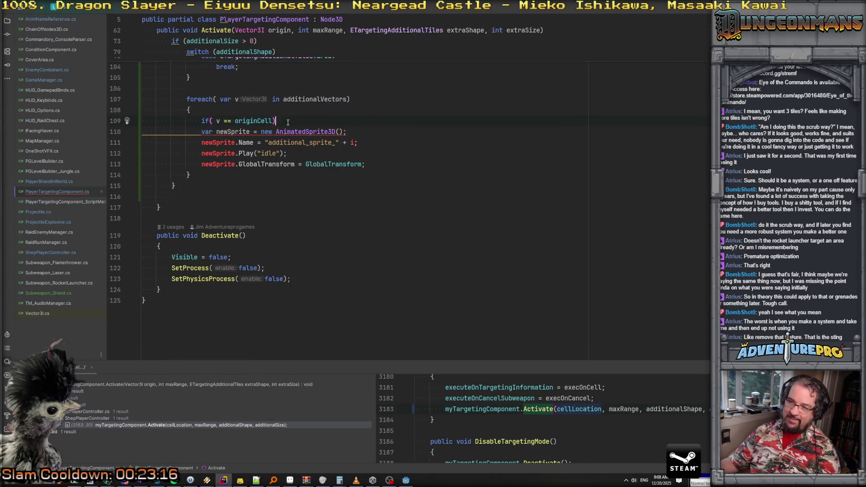
Step: Give the check a block containing continue, then tidy the blank lines below it
{"action": "key", "text": "Return"}
{"action": "type", "text": "P"}
{"action": "key", "text": "BackSpace"}
{"action": "type", "text": "{}"}
{"action": "key", "text": "Return"}
{"action": "type", "text": "c"}
{"action": "key", "text": "BackSpace"}
{"action": "key", "text": "BackSpace"}
{"action": "key", "text": "Left"}
{"action": "key", "text": "Return"}
{"action": "type", "text": "co"}
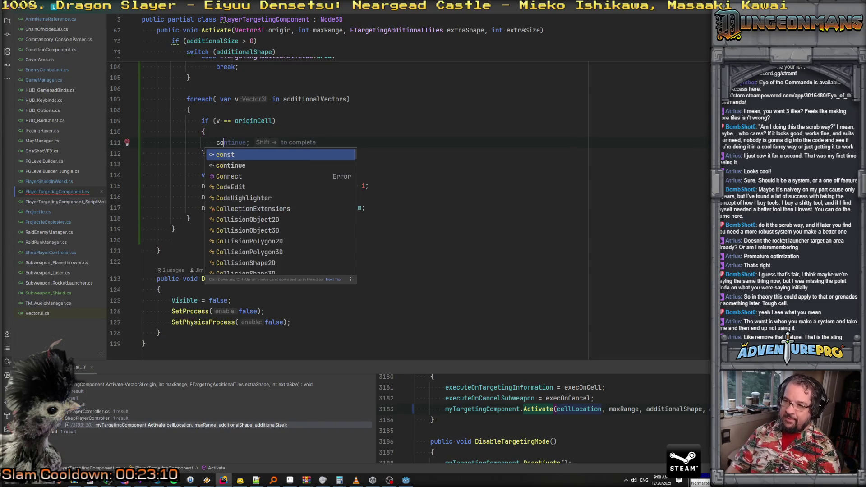
{"action": "key", "text": "shift+Right"}
{"action": "key", "text": "Return"}
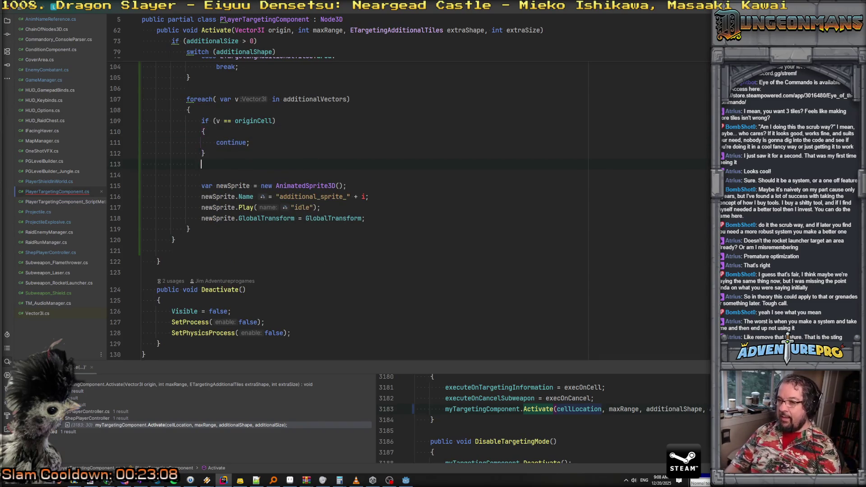
{"action": "key", "text": "Down"}
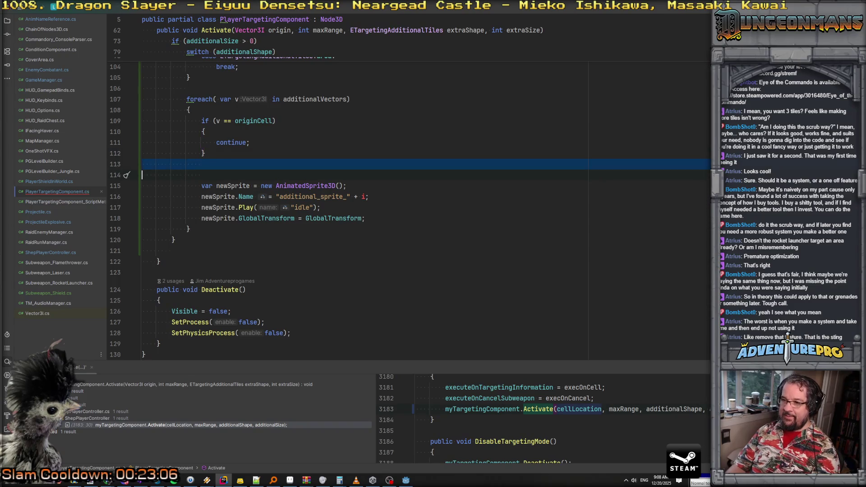
{"action": "key", "text": "Delete"}
Step: After the transform line, add a newSprite.GlobalPosition assignment set to v
{"action": "left_click", "coordinate": [374, 209]}
{"action": "key", "text": "Return"}
{"action": "type", "text": "b"}
{"action": "key", "text": "BackSpace"}
{"action": "key", "text": "BackSpace"}
{"action": "type", "text": "newS"}
{"action": "key", "text": "Return"}
{"action": "type", "text": "."}
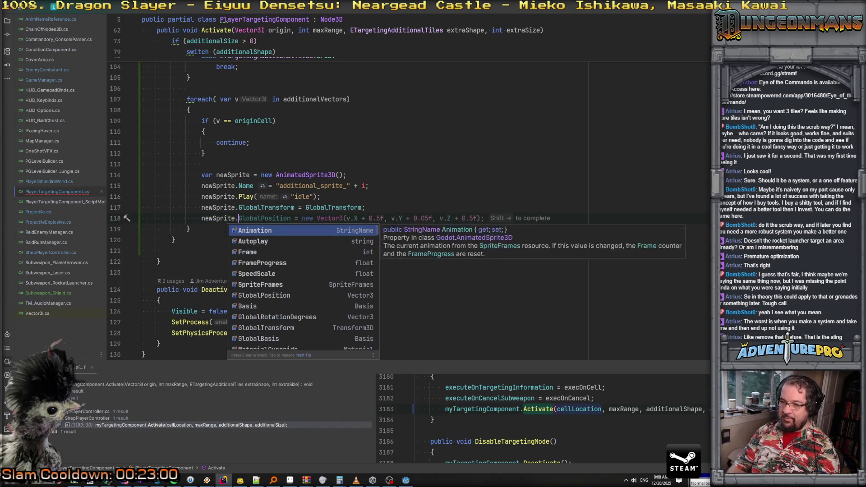
{"action": "key", "text": "shift+Right"}
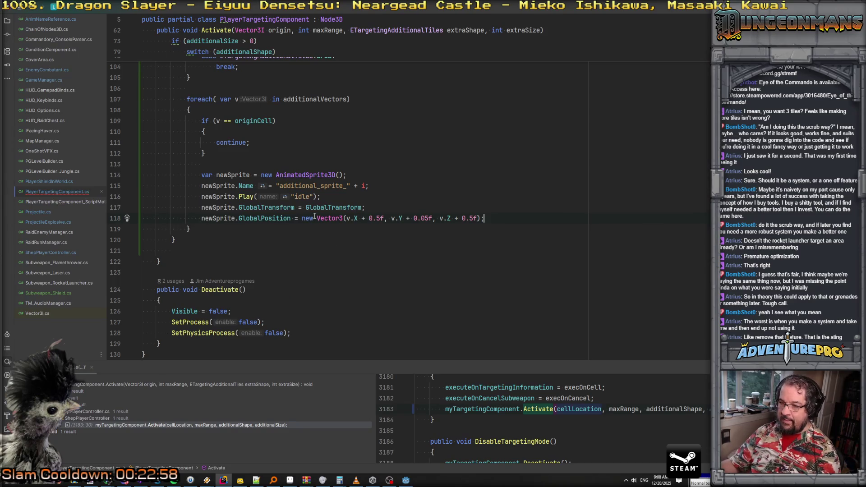
{"action": "left_click", "coordinate": [295, 218], "text": "shift"}
{"action": "key", "text": "BackSpace"}
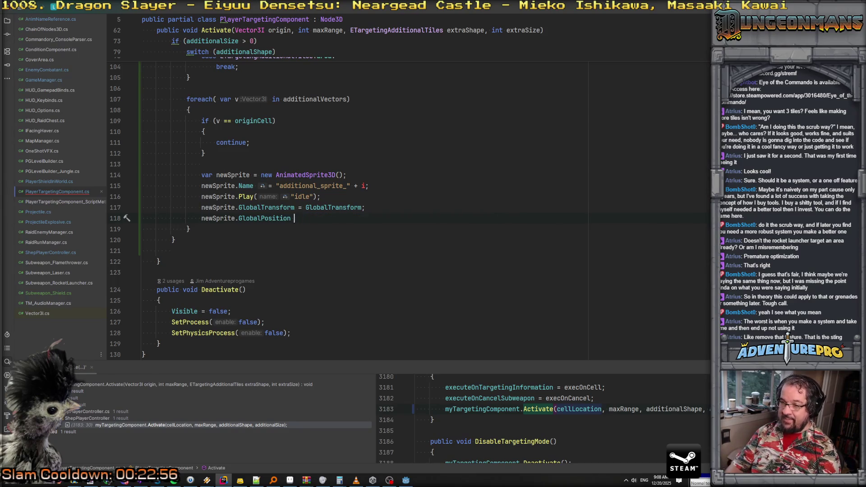
{"action": "type", "text": "+= "}
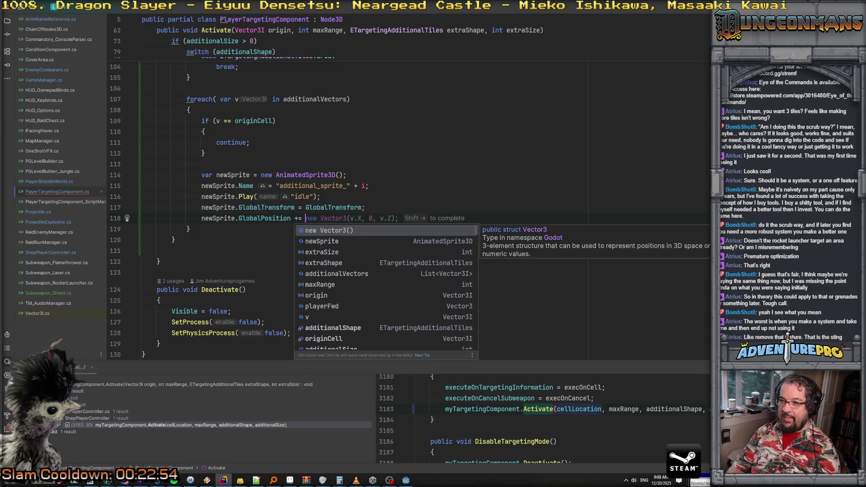
{"action": "type", "text": "v;"}
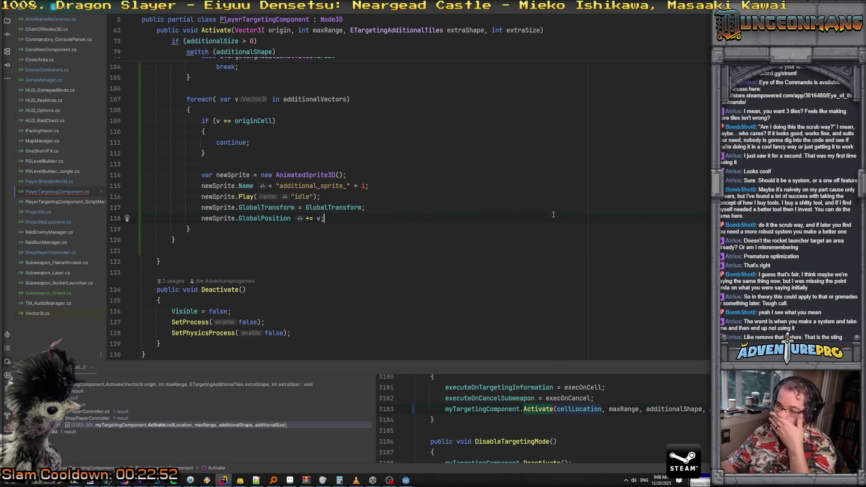
Step: Declare var idx = 0 above the foreach and use idx in the sprite name
{"action": "scroll", "coordinate": [340, 186], "scroll_direction": "up", "scroll_amount": 3}
{"action": "left_click", "coordinate": [206, 121]}
{"action": "key", "text": "Return"}
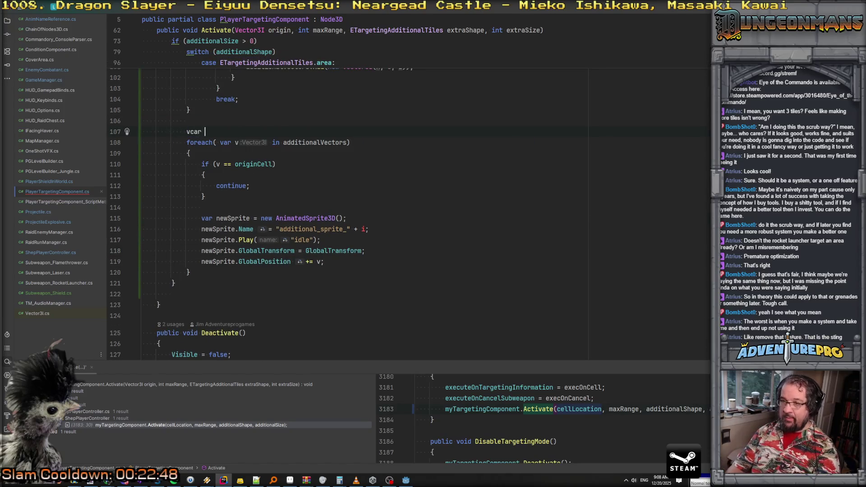
{"action": "type", "text": "r idx = 0;"}
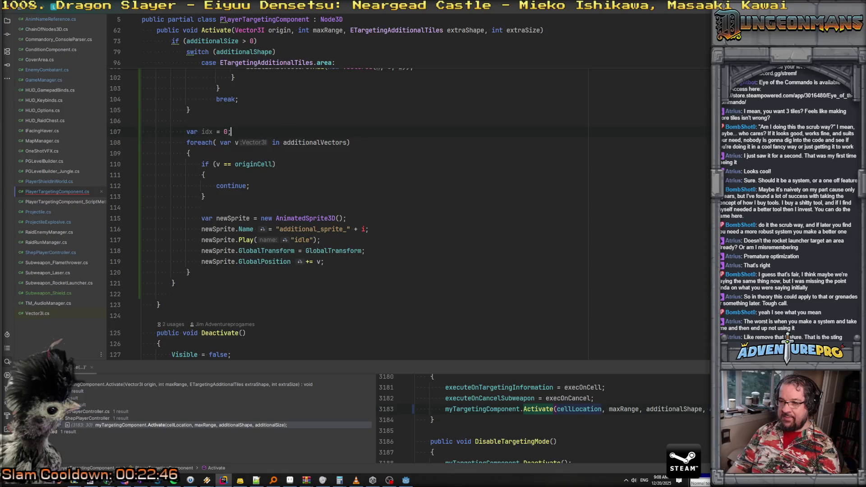
{"action": "double_click", "coordinate": [364, 229]}
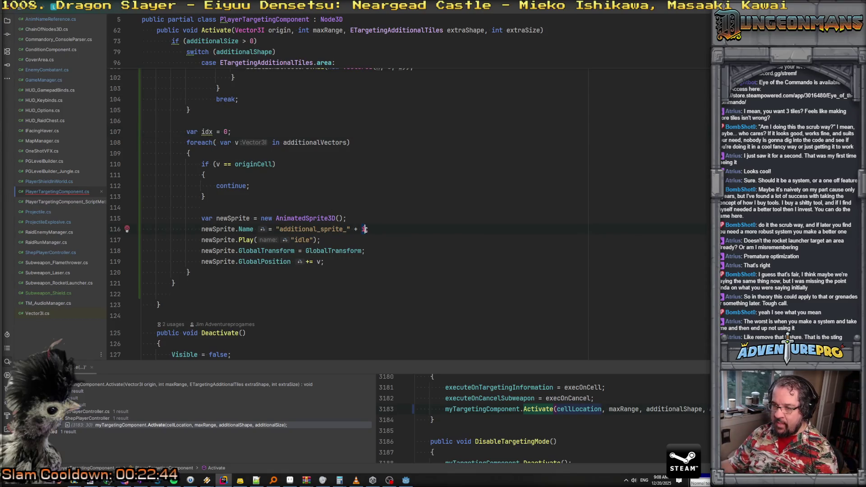
{"action": "type", "text": "idx"}
{"action": "key", "text": "Escape"}
Step: Add AddChild(newSprite) after creating the sprite and have it take the GlobalTransform
{"action": "key", "text": "ctrl+alt+Return"}
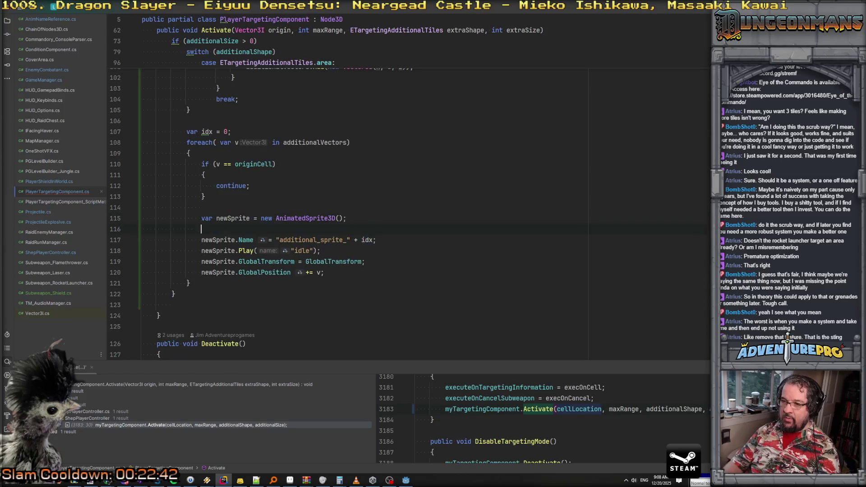
{"action": "key", "text": "shift+Right"}
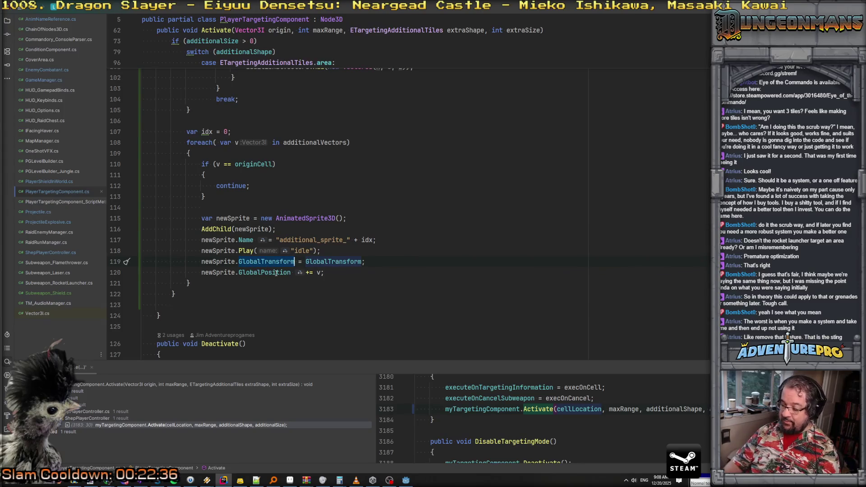
{"action": "type", "text": "Loca"}
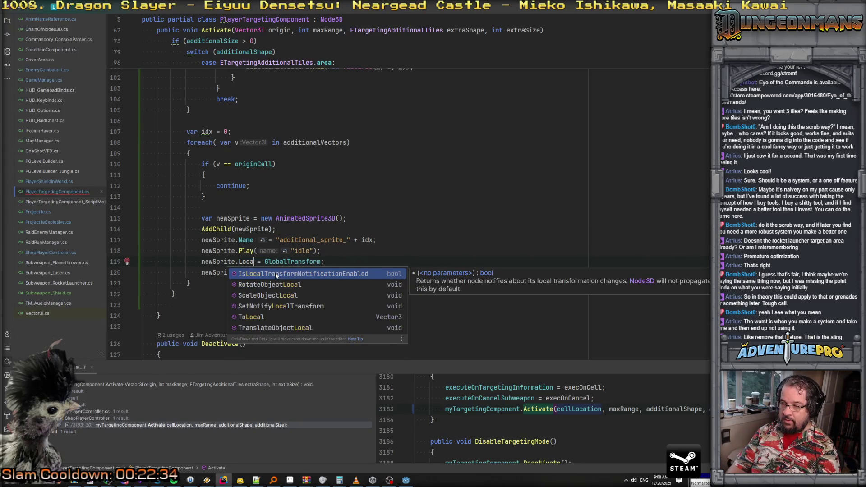
{"action": "key", "text": "BackSpace"}
{"action": "key", "text": "BackSpace"}
{"action": "key", "text": "BackSpace"}
{"action": "type", "text": "GlobalPositio"}
{"action": "key", "text": "BackSpace"}
{"action": "key", "text": "BackSpace"}
{"action": "key", "text": "BackSpace"}
{"action": "type", "text": "Trans"}
{"action": "key", "text": "Return"}
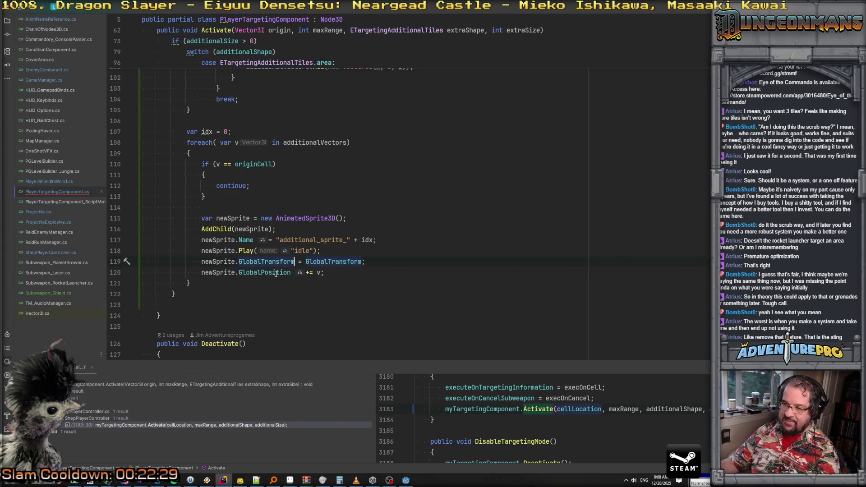
Step: Change the GlobalPosition assignment to newSprite.Position = v
{"action": "left_click_drag", "start_coordinate": [241, 274], "coordinate": [377, 276]}
{"action": "type", "text": "Pos"}
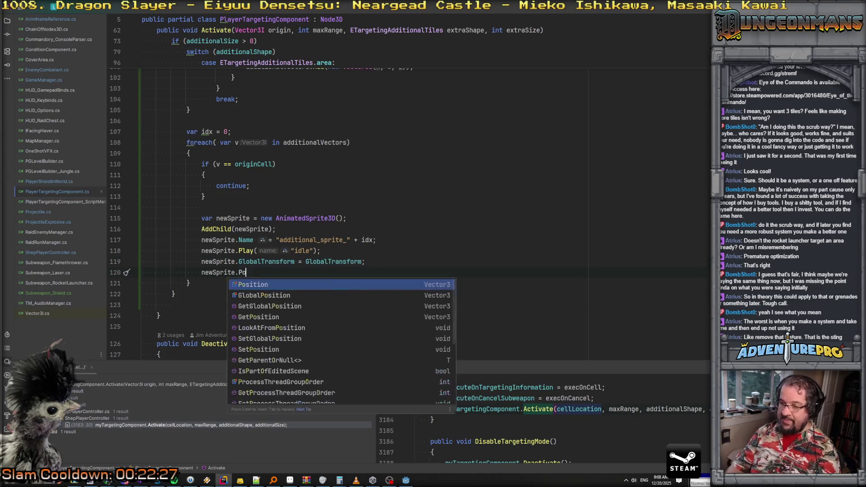
{"action": "key", "text": "Return"}
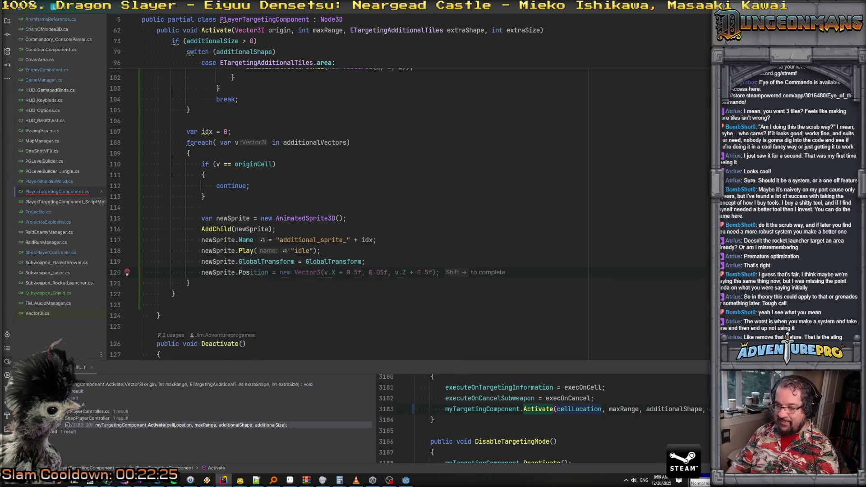
{"action": "type", "text": "ition = v;"}
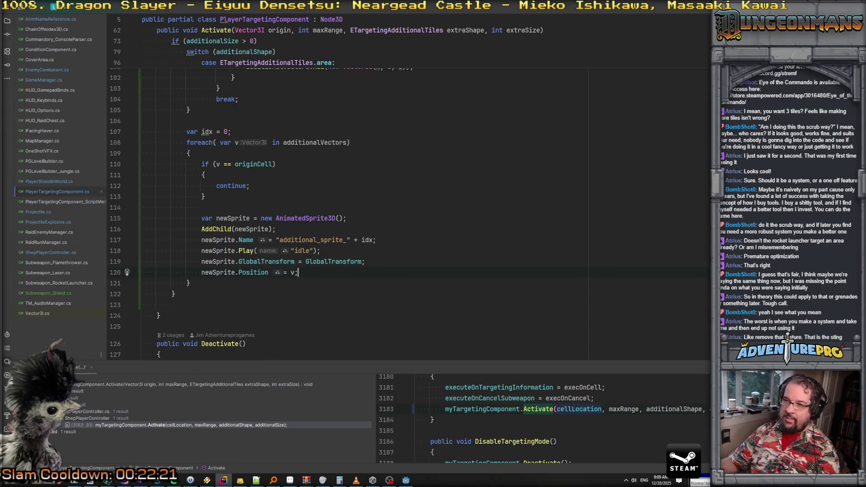
Step: Change the skip condition on line 110 to if (v == Vector3I.Zero)
{"action": "scroll", "coordinate": [461, 229], "scroll_direction": "up", "scroll_amount": 5}
{"action": "scroll", "coordinate": [377, 230], "scroll_direction": "down", "scroll_amount": 4}
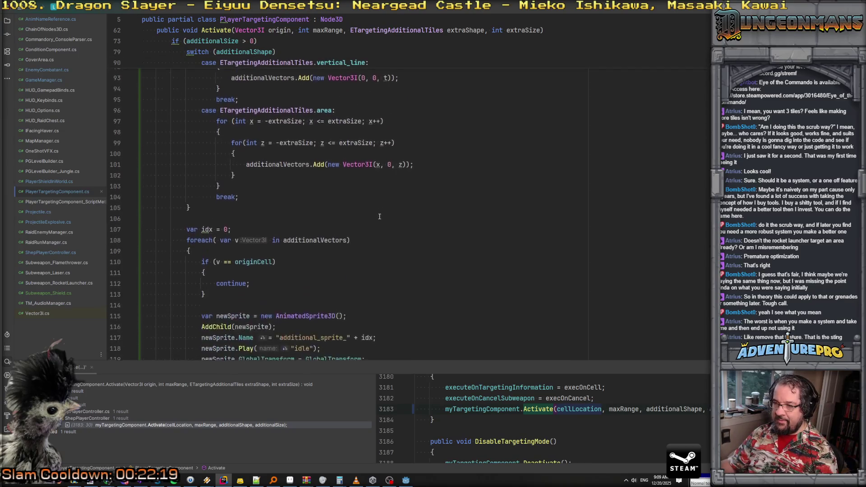
{"action": "scroll", "coordinate": [288, 235], "scroll_direction": "up", "scroll_amount": 3}
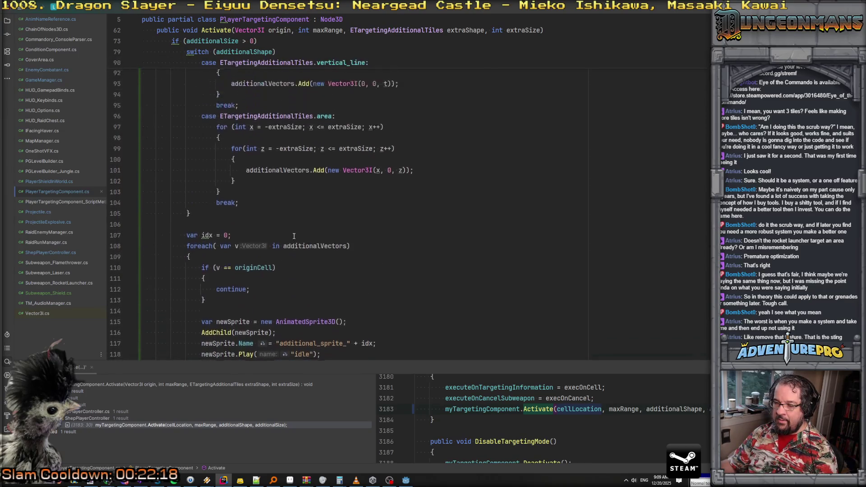
{"action": "scroll", "coordinate": [257, 232], "scroll_direction": "down", "scroll_amount": 1}
{"action": "double_click", "coordinate": [251, 230]}
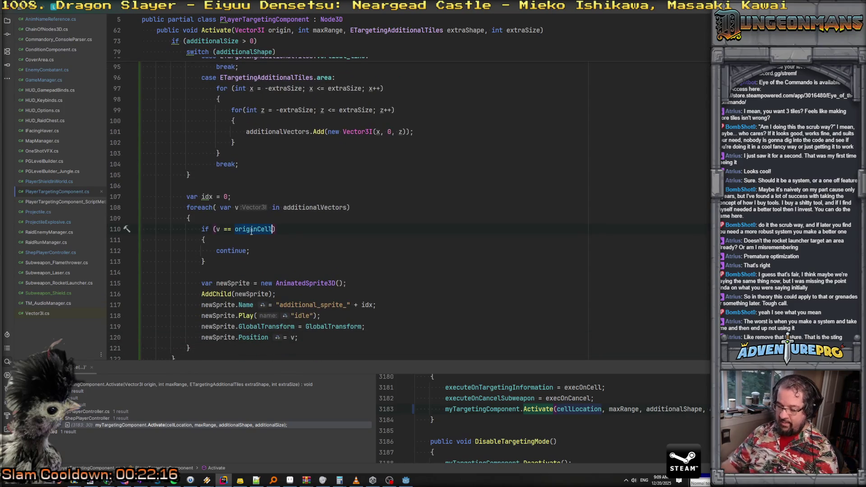
{"action": "type", "text": "Vector3I"}
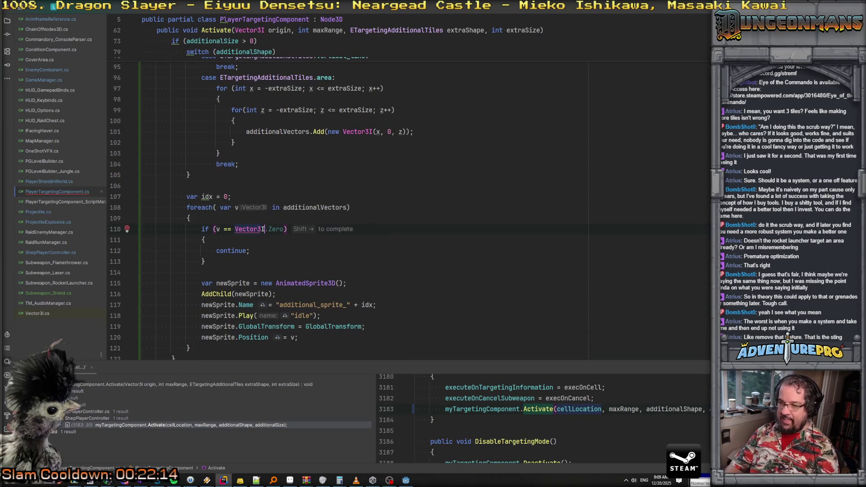
{"action": "type", "text": ".Zero"}
{"action": "key", "text": "Return"}
{"action": "type", "text": ")"}
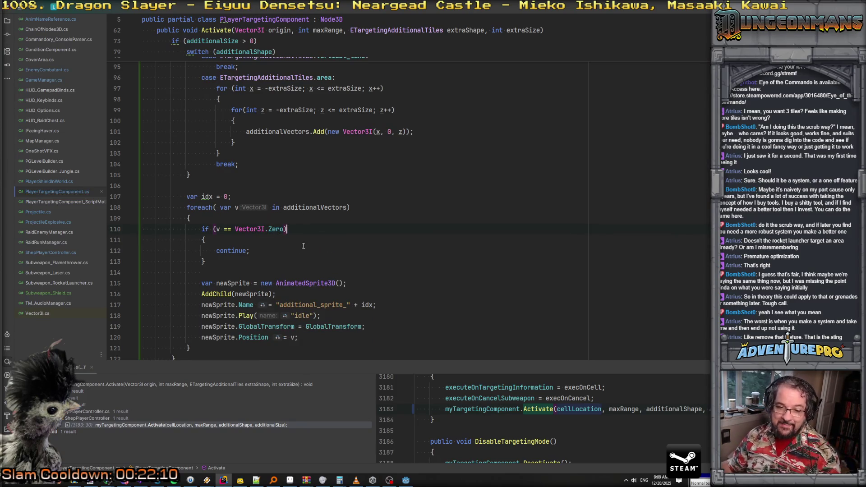
{"action": "scroll", "coordinate": [303, 246], "scroll_direction": "down", "scroll_amount": 2}
{"action": "scroll", "coordinate": [309, 246], "scroll_direction": "up", "scroll_amount": 2}
{"action": "scroll", "coordinate": [310, 246], "scroll_direction": "down", "scroll_amount": 2}
{"action": "scroll", "coordinate": [280, 221], "scroll_direction": "up", "scroll_amount": 3}
{"action": "scroll", "coordinate": [250, 193], "scroll_direction": "down", "scroll_amount": 4}
Step: In Deactivate, QueueFree every sprite in additionalSprites, then call additionalSprites.Clear()
{"action": "scroll", "coordinate": [250, 194], "scroll_direction": "up", "scroll_amount": 3}
{"action": "scroll", "coordinate": [280, 251], "scroll_direction": "down", "scroll_amount": 5}
{"action": "left_click", "coordinate": [301, 278]}
{"action": "key", "text": "Return"}
{"action": "type", "text": "foreach"}
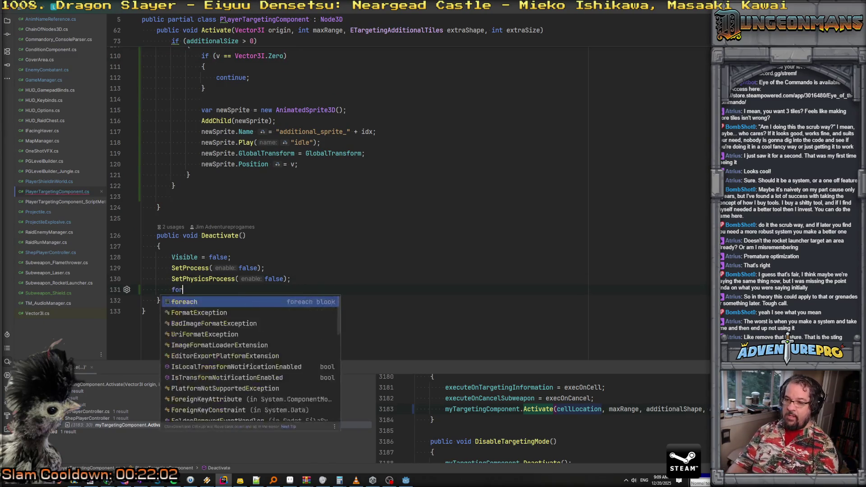
{"action": "key", "text": "Tab"}
{"action": "key", "text": "Return"}
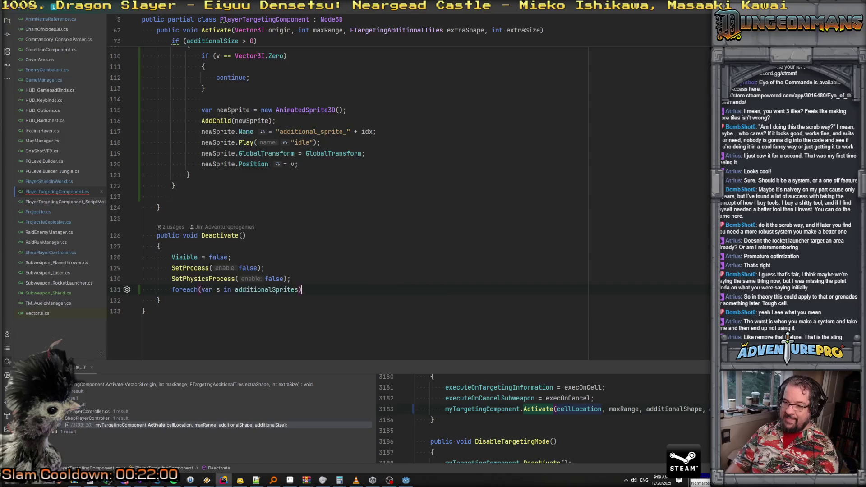
{"action": "key", "text": "Return"}
{"action": "type", "text": "s.QueueFree();"}
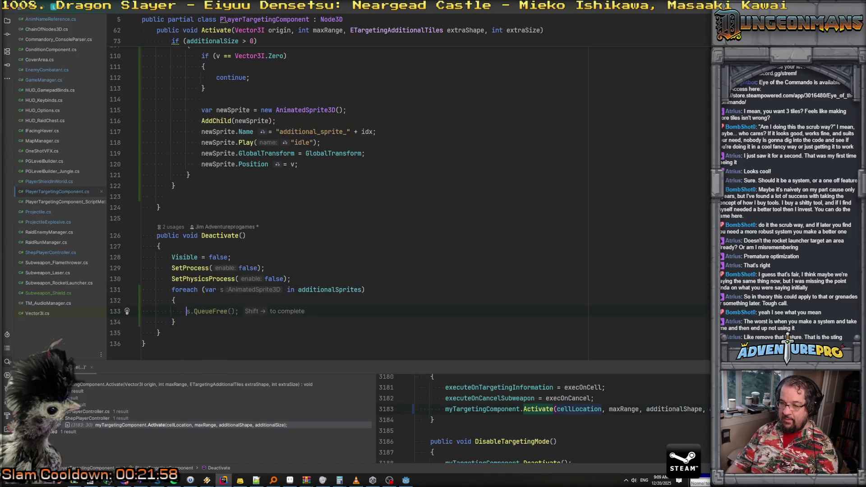
{"action": "key", "text": "Return"}
{"action": "type", "text": "additionalSprites.Clear();"}
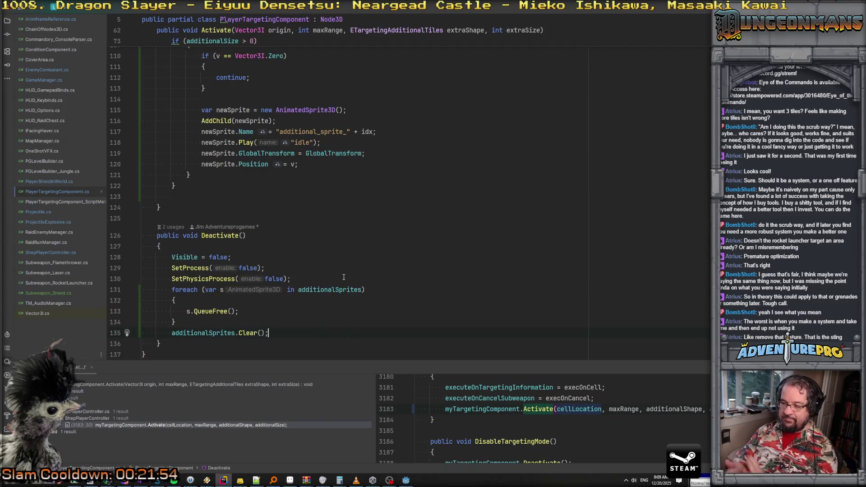
Step: Before that loop, return early when additionalSprites is null
{"action": "scroll", "coordinate": [343, 276], "scroll_direction": "up", "scroll_amount": 15}
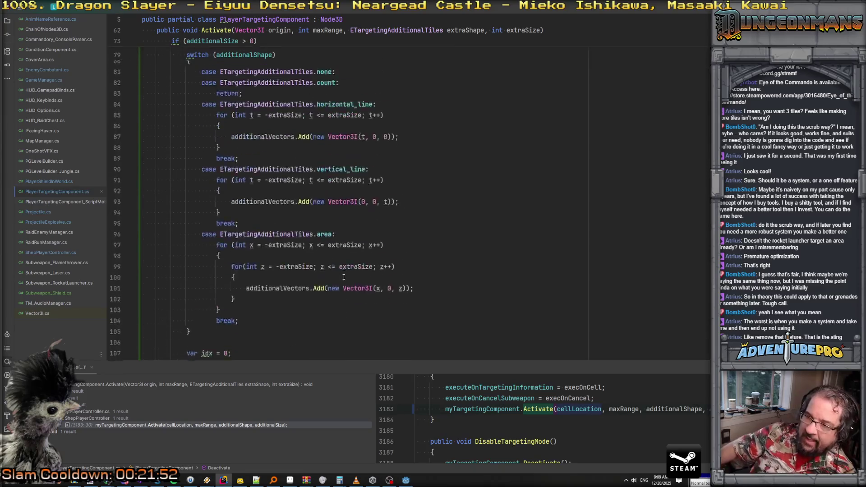
{"action": "scroll", "coordinate": [316, 237], "scroll_direction": "down", "scroll_amount": 15}
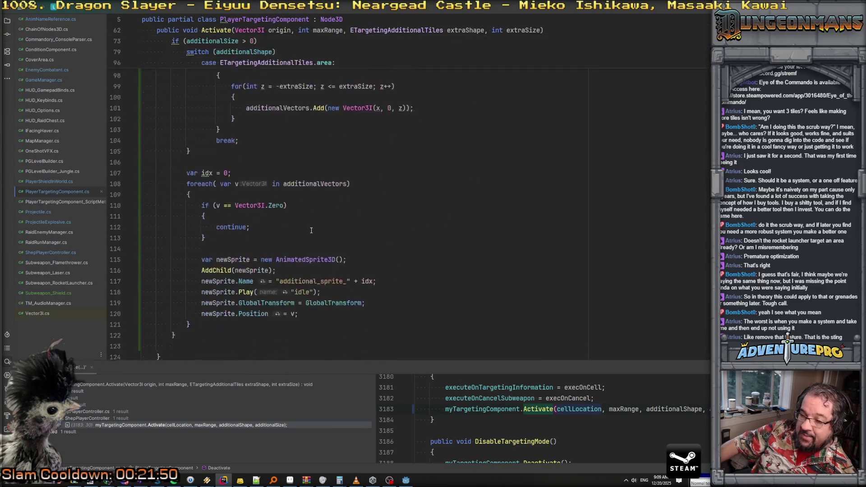
{"action": "key", "text": "Return"}
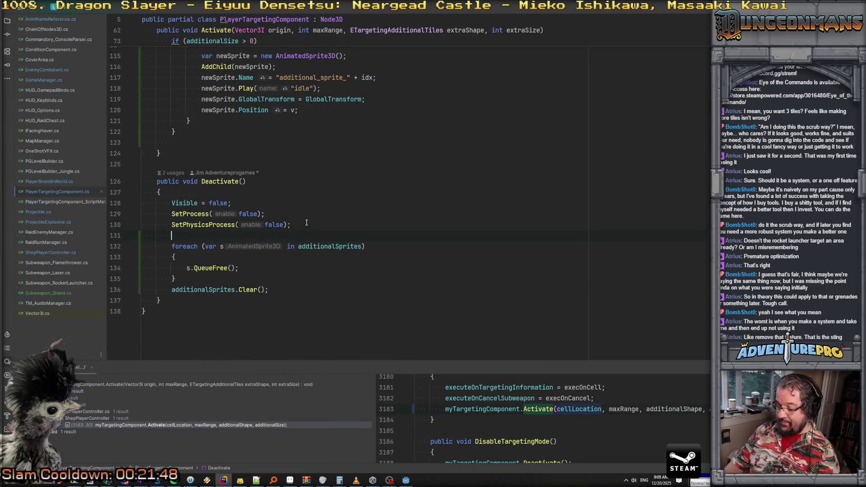
{"action": "type", "text": "if( ad"}
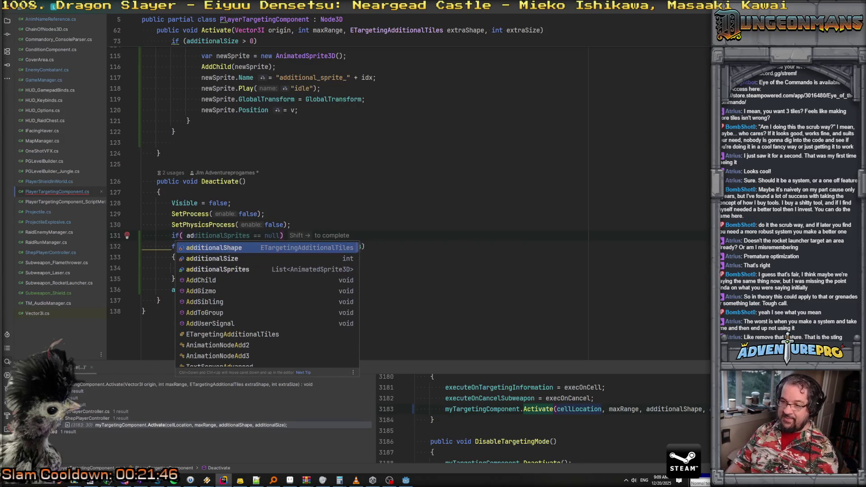
{"action": "key", "text": "Down"}
{"action": "key", "text": "Down"}
{"action": "key", "text": "Return"}
{"action": "left_click", "coordinate": [260, 236]}
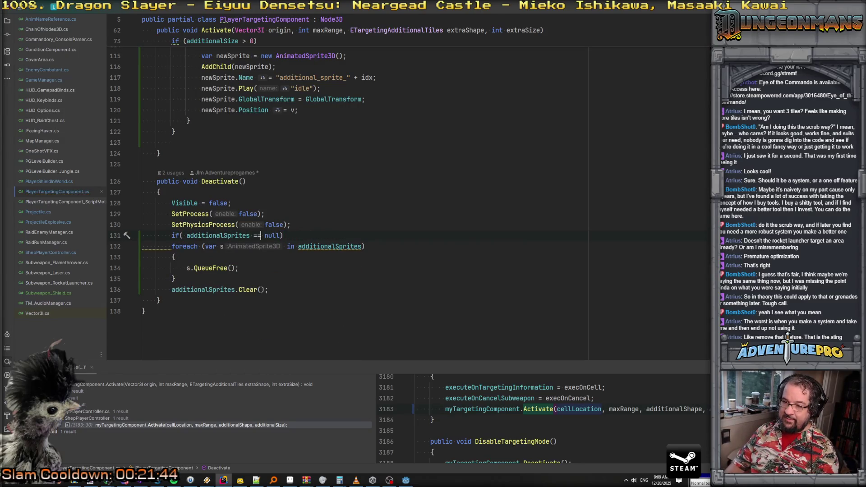
{"action": "left_click", "coordinate": [280, 235]}
{"action": "key", "text": "Return"}
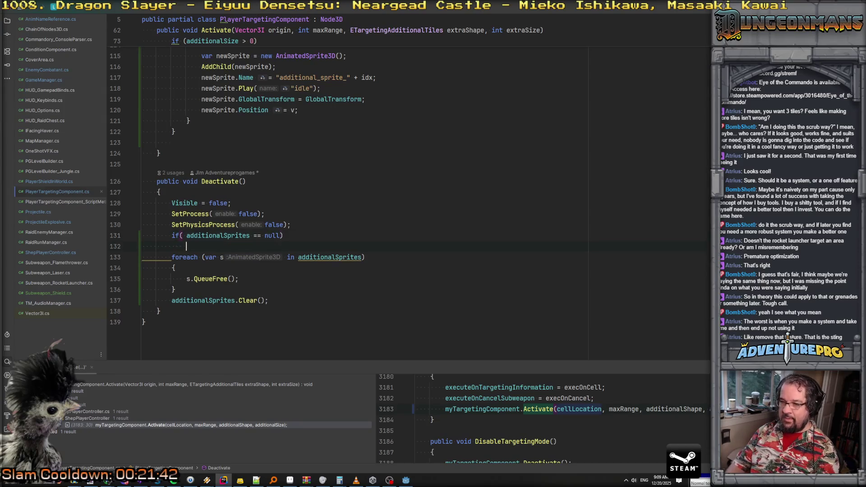
{"action": "type", "text": "return"}
{"action": "key", "text": "ctrl+shift+Return"}
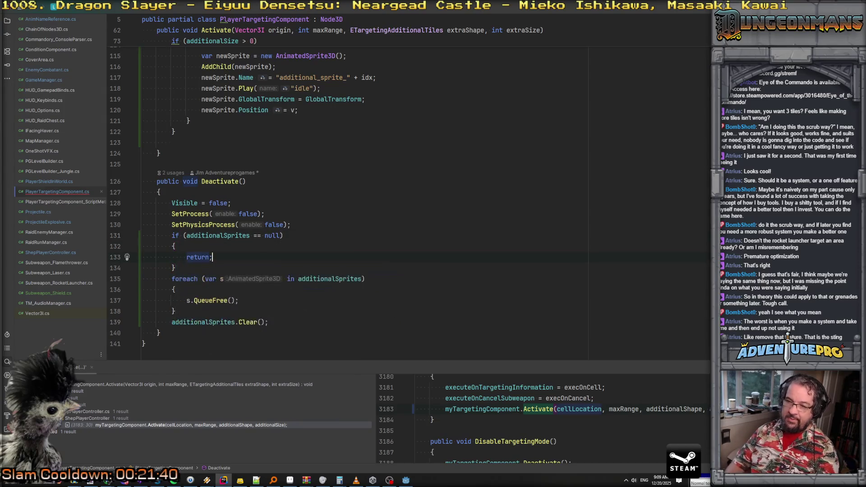
{"action": "scroll", "coordinate": [461, 175], "scroll_direction": "up", "scroll_amount": 20}
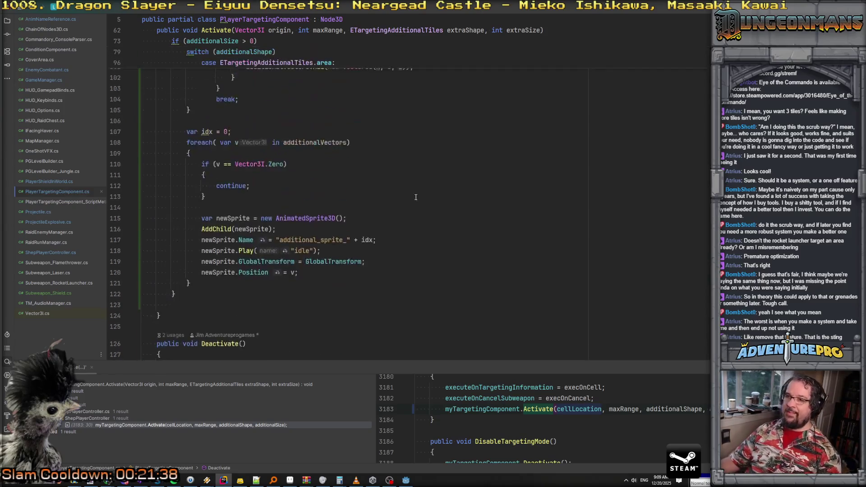
{"action": "scroll", "coordinate": [415, 198], "scroll_direction": "up", "scroll_amount": 10}
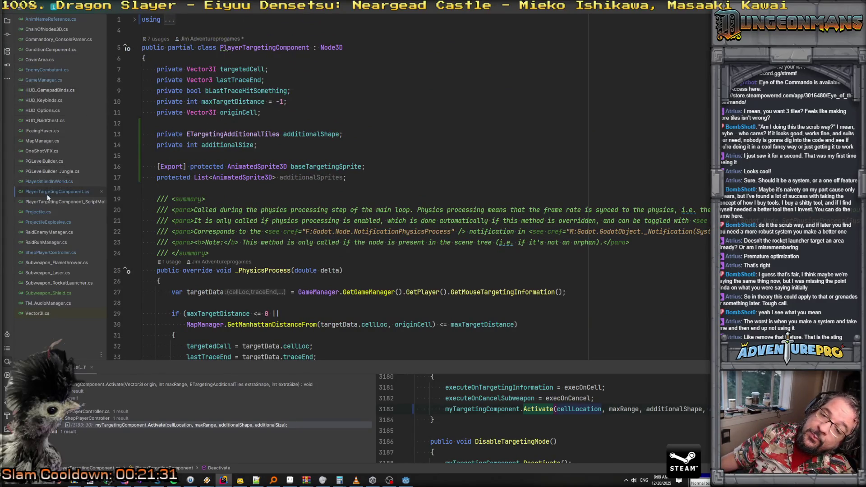
Step: In Subweapon_Shield.cs, add ETargetingAdditionalTiles.horizontal_line, 1 to the EnterTargetingMode call
{"action": "left_click", "coordinate": [58, 291]}
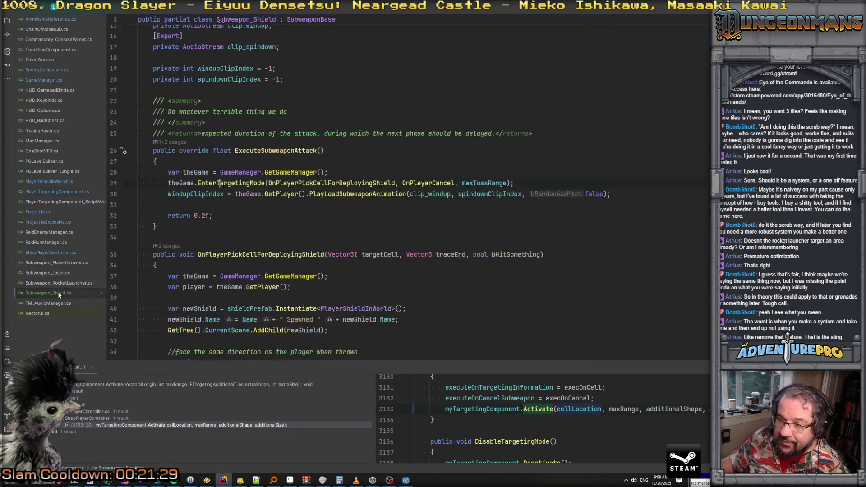
{"action": "left_click", "coordinate": [507, 183]}
{"action": "type", "text": "E"}
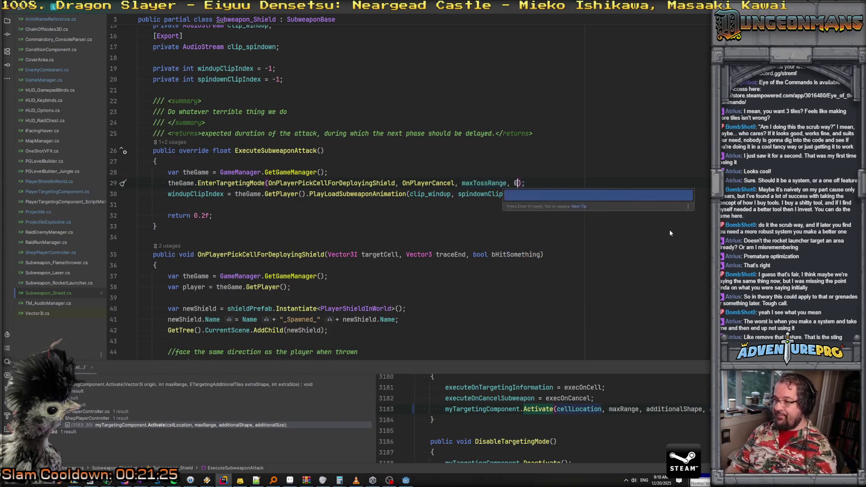
{"action": "key", "text": "Down"}
{"action": "key", "text": "Down"}
{"action": "key", "text": "Down"}
{"action": "key", "text": "Up"}
{"action": "key", "text": "Up"}
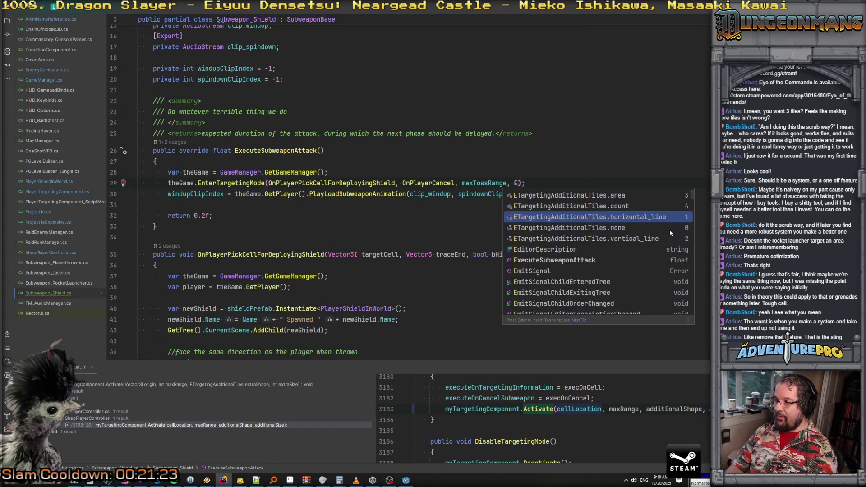
{"action": "key", "text": "Return"}
{"action": "type", "text": ", 1"}
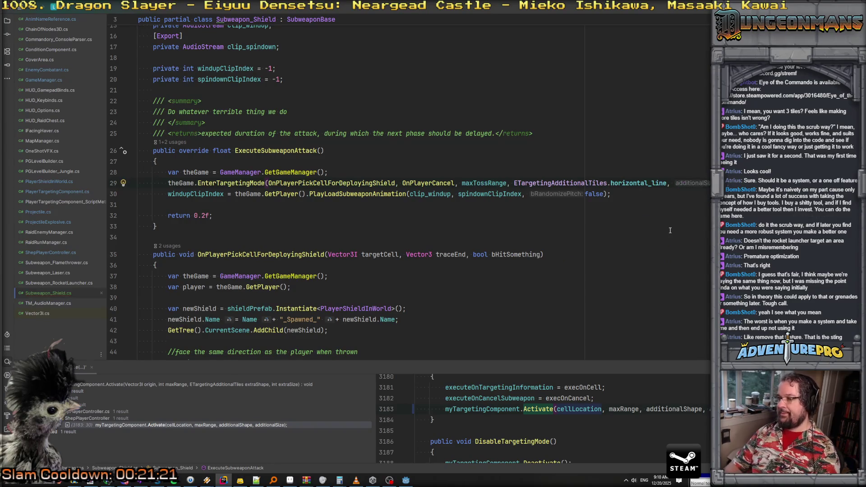
{"action": "key", "text": "Up"}
{"action": "key", "text": "Up"}
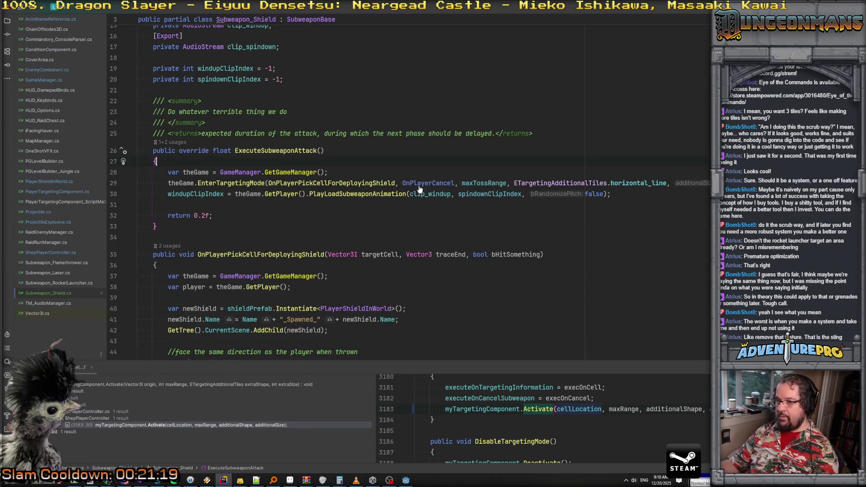
Step: Change EnableTargetingMode's additionalSize default to 0 in ShepPlayerController, then return to the shield call
{"action": "left_click", "coordinate": [231, 183], "text": "ctrl"}
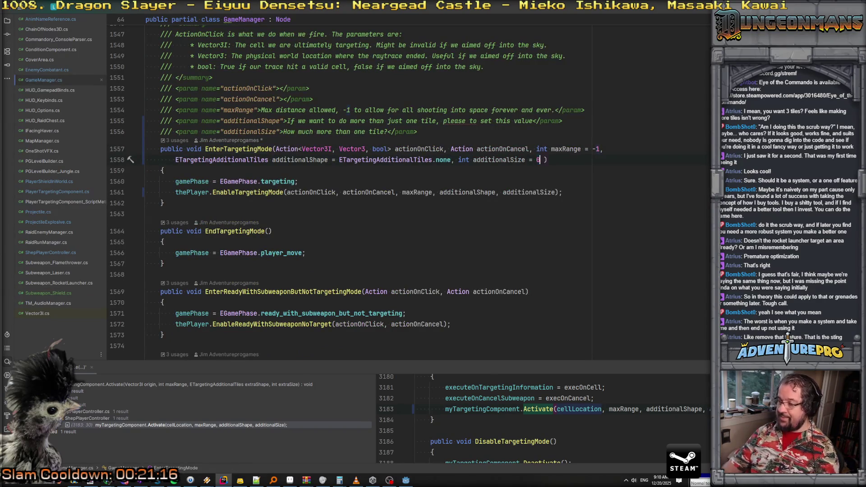
{"action": "scroll", "coordinate": [504, 195], "scroll_direction": "down", "scroll_amount": 5}
{"action": "scroll", "coordinate": [504, 196], "scroll_direction": "up", "scroll_amount": 5}
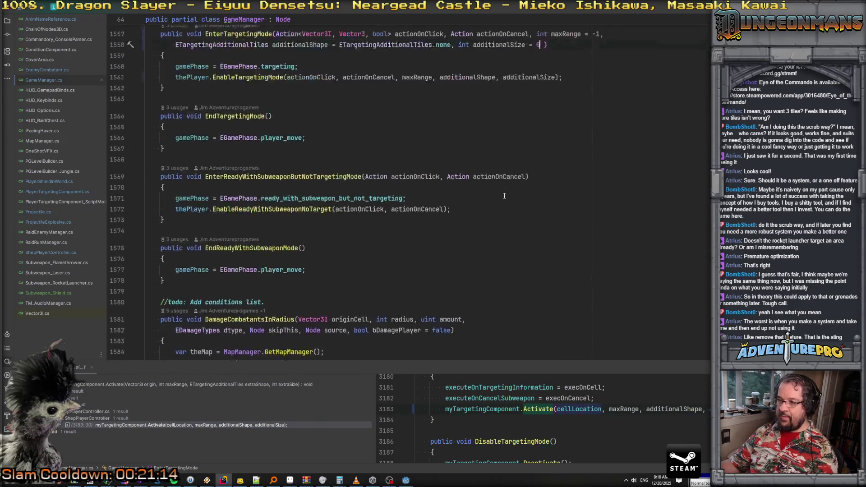
{"action": "scroll", "coordinate": [504, 196], "scroll_direction": "down", "scroll_amount": 1}
{"action": "left_click", "coordinate": [247, 184], "text": "ctrl"}
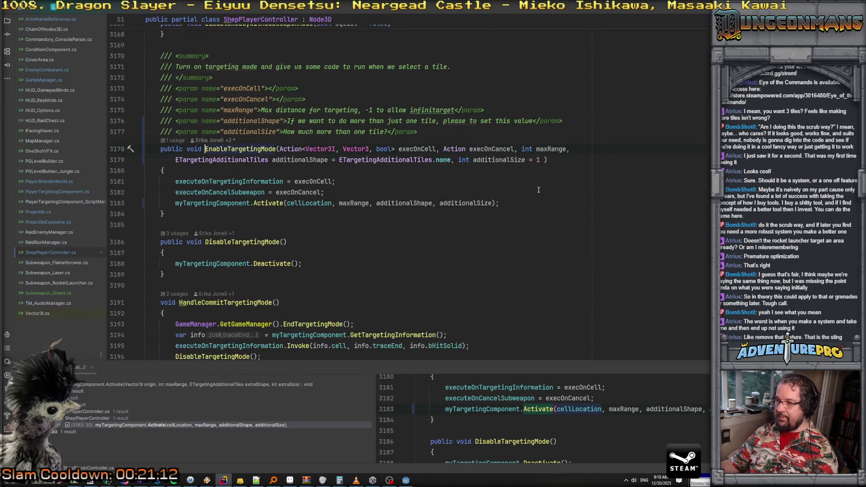
{"action": "left_click", "coordinate": [539, 160]}
{"action": "type", "text": "0"}
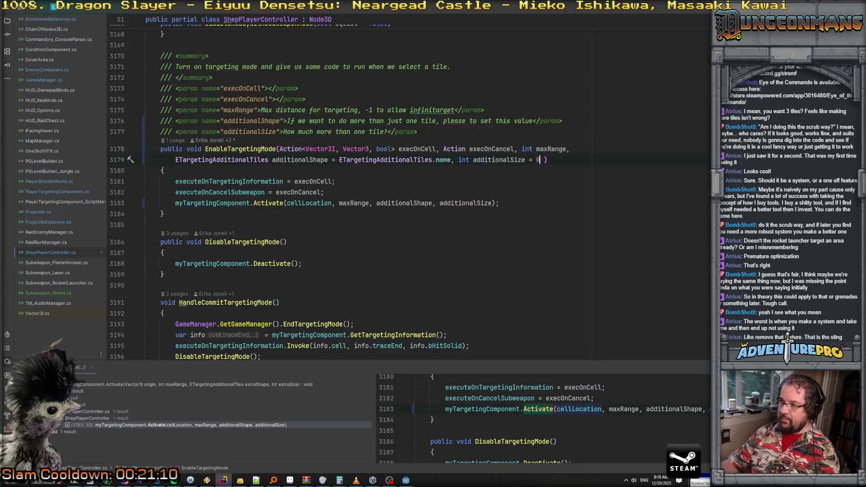
{"action": "left_click", "coordinate": [267, 205], "text": "ctrl"}
{"action": "key", "text": "ctrl+alt+Left"}
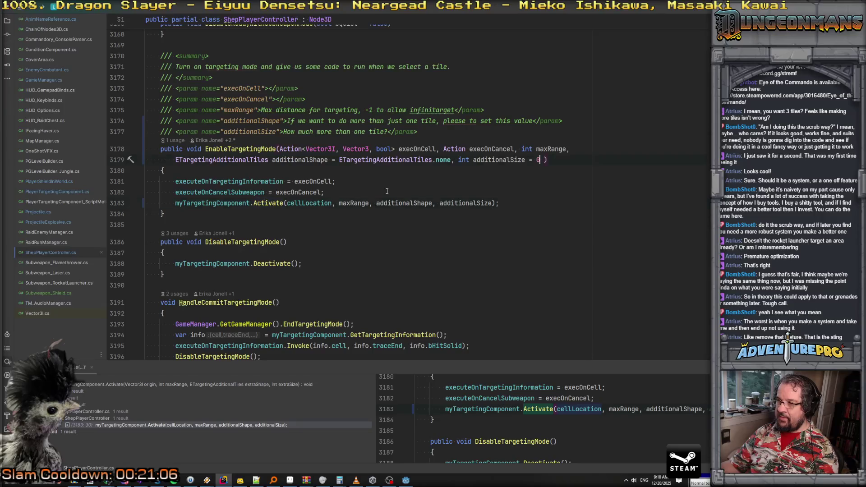
{"action": "key", "text": "ctrl+alt+Left"}
{"action": "key", "text": "ctrl+alt+Left"}
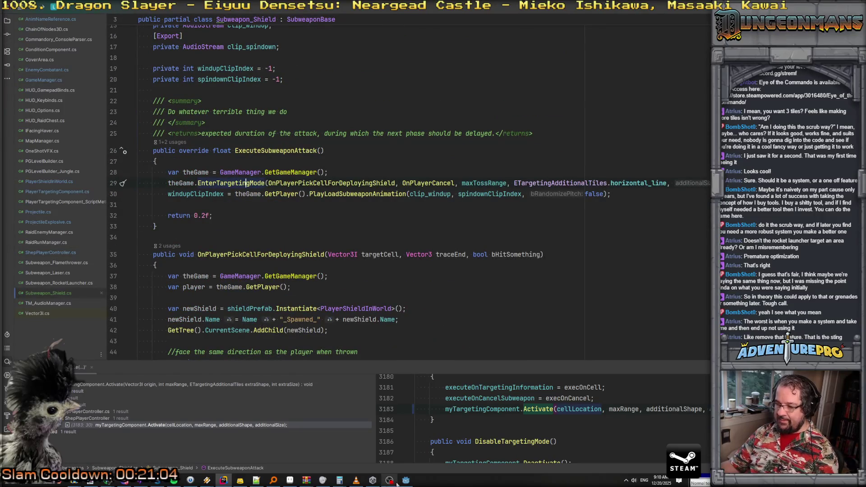
{"action": "left_click", "coordinate": [405, 480]}
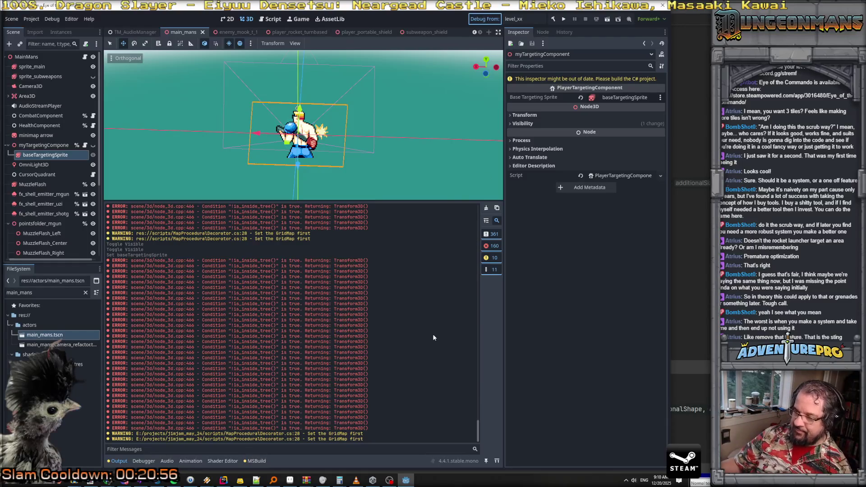
Step: Save and run the game, walking along the forest corridor
{"action": "key", "text": "ctrl+s"}
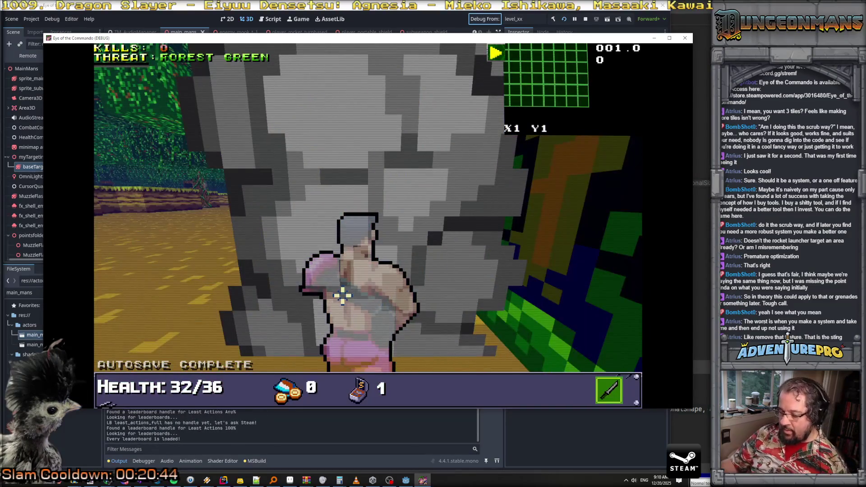
{"action": "key", "text": "e"}
{"action": "key", "text": "w"}
{"action": "key", "text": "w"}
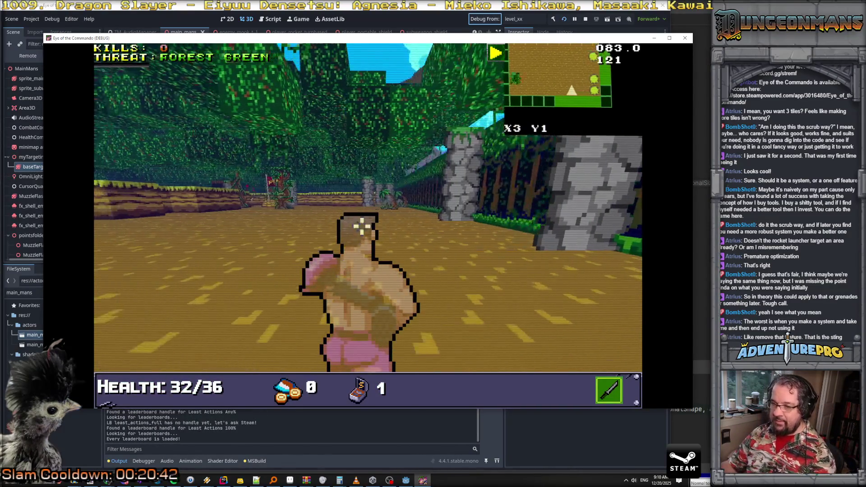
Step: Use the console commands RSW SHIELD and GIVEAMMO 10, then equip and aim the shield
{"action": "key", "text": "grave"}
{"action": "type", "text": "RSW SHIEL"}
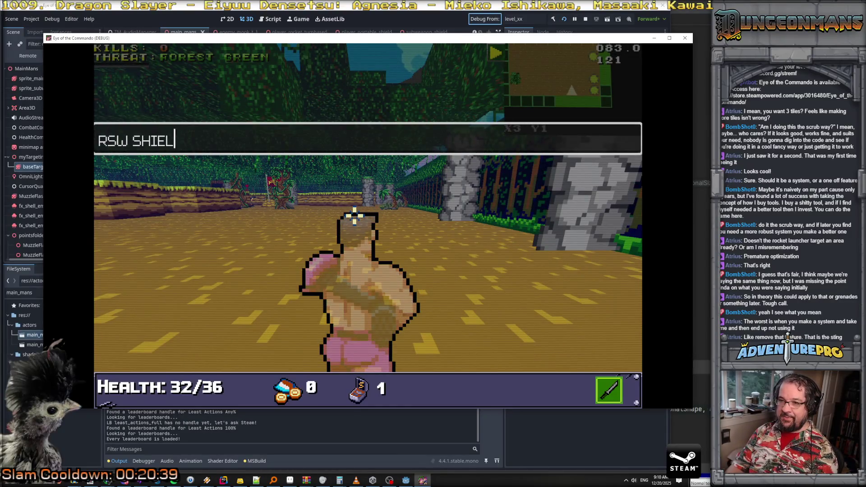
{"action": "type", "text": "D"}
{"action": "key", "text": "Return"}
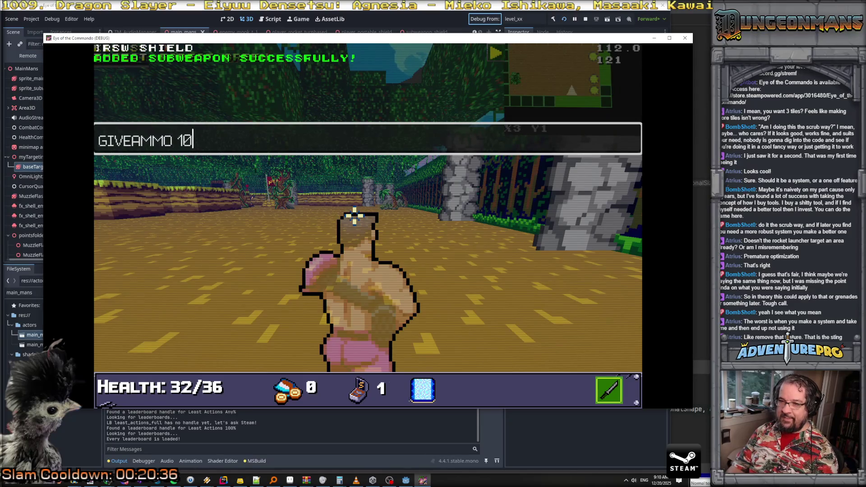
{"action": "key", "text": "Return"}
{"action": "key", "text": "grave"}
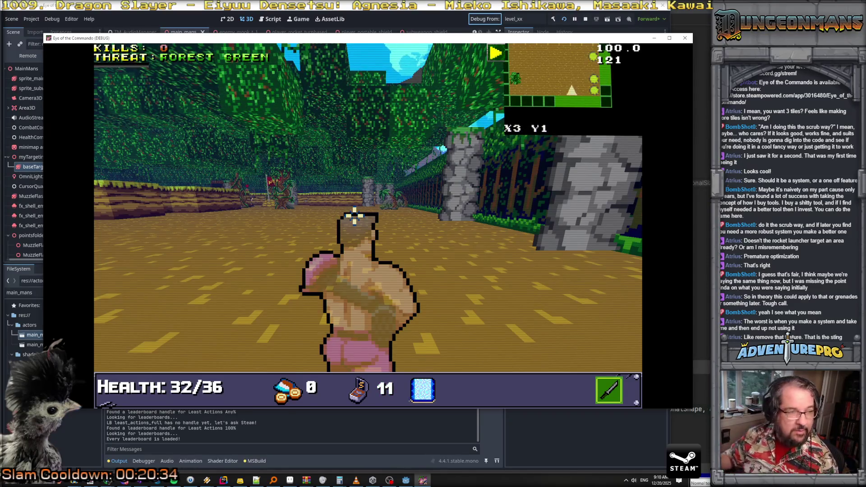
{"action": "key", "text": "e"}
{"action": "key", "text": "alt+Tab"}
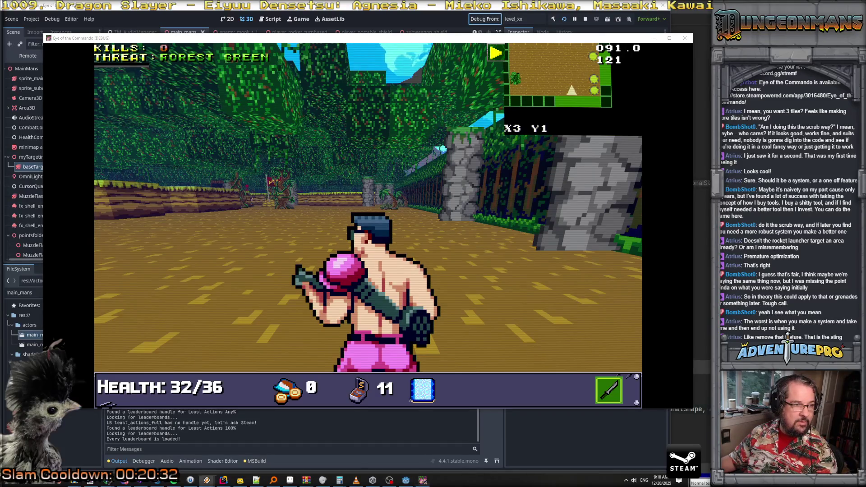
{"action": "left_click", "coordinate": [306, 233]}
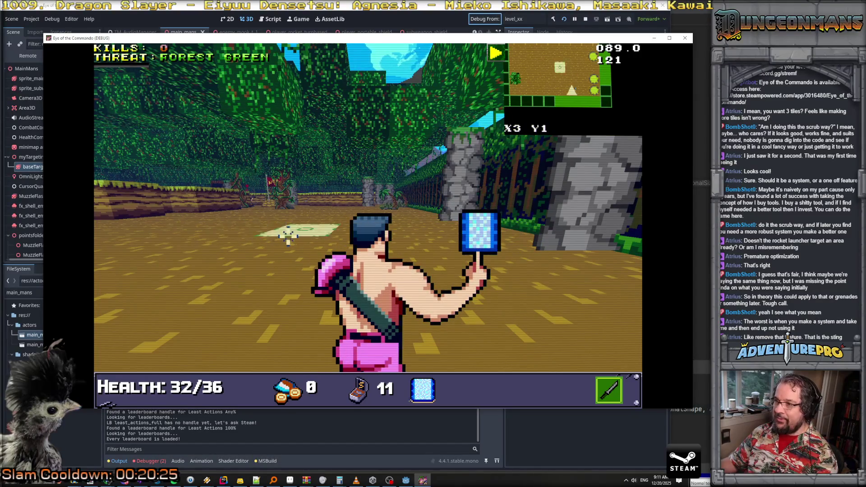
{"action": "key", "text": "alt+Tab"}
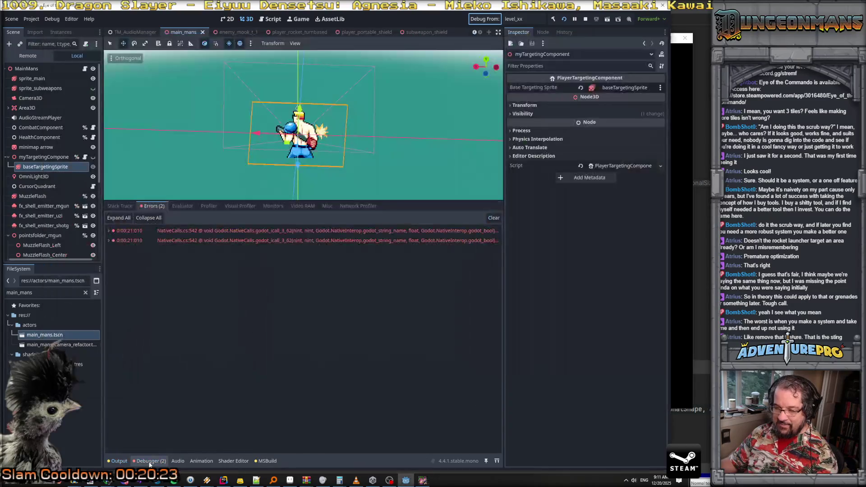
Step: Expand the first NativeCalls.cs:542 error to reveal its stack trace through PlayerTargetingComponent.cs:118
{"action": "mouse_move", "coordinate": [200, 242]}
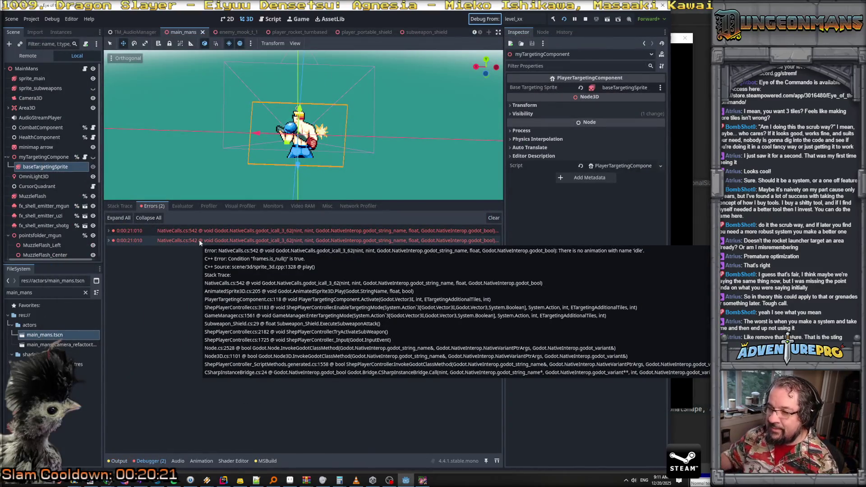
{"action": "left_click", "coordinate": [110, 233]}
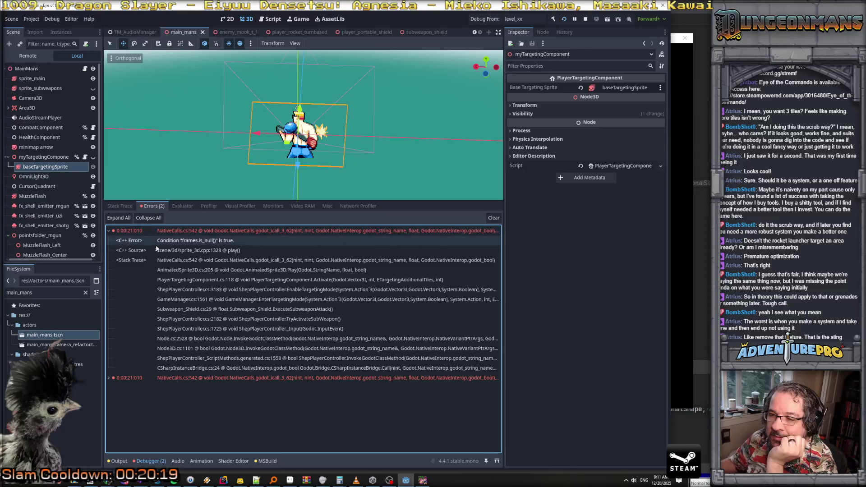
Step: Open the failing sprite play call in PlayerTargetingComponent.cs's Activate method
{"action": "double_click", "coordinate": [272, 274]}
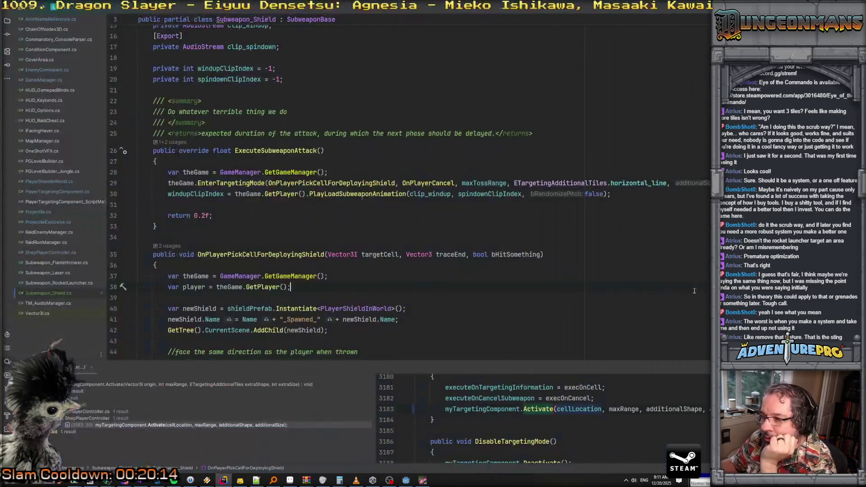
{"action": "scroll", "coordinate": [389, 275], "scroll_direction": "down", "scroll_amount": 4}
{"action": "scroll", "coordinate": [388, 275], "scroll_direction": "up", "scroll_amount": 2}
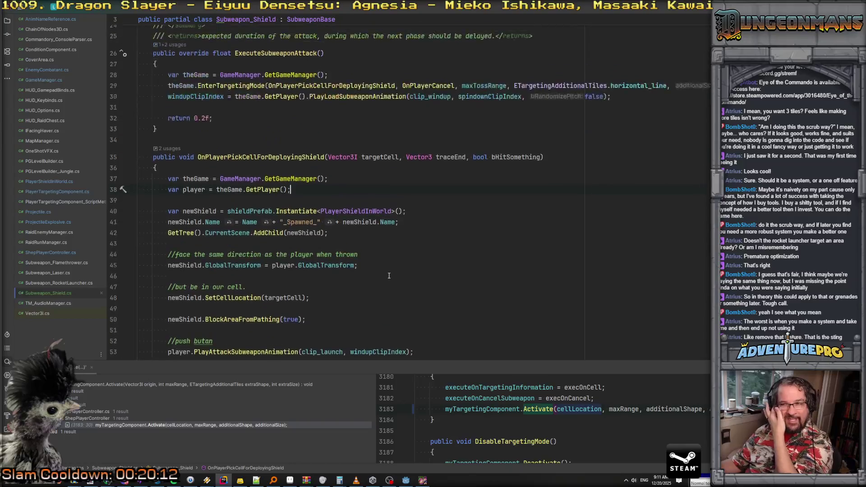
{"action": "scroll", "coordinate": [389, 275], "scroll_direction": "down", "scroll_amount": 5}
{"action": "scroll", "coordinate": [389, 275], "scroll_direction": "down", "scroll_amount": 8}
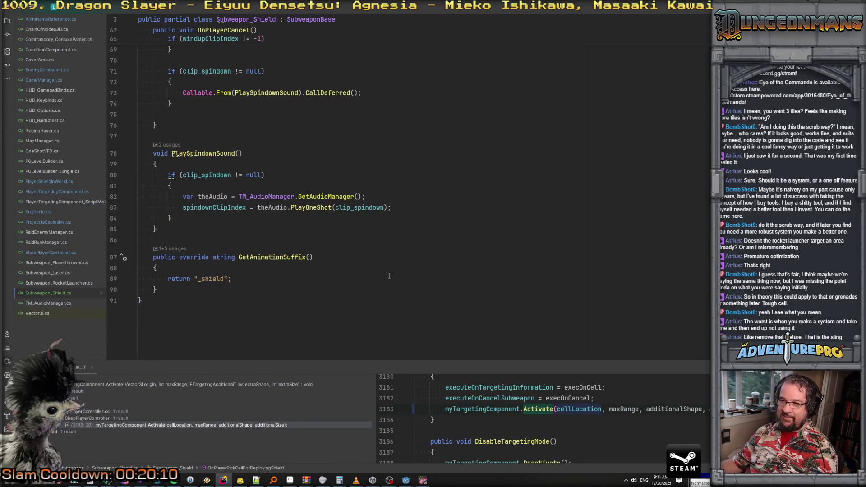
{"action": "scroll", "coordinate": [388, 275], "scroll_direction": "up", "scroll_amount": 14}
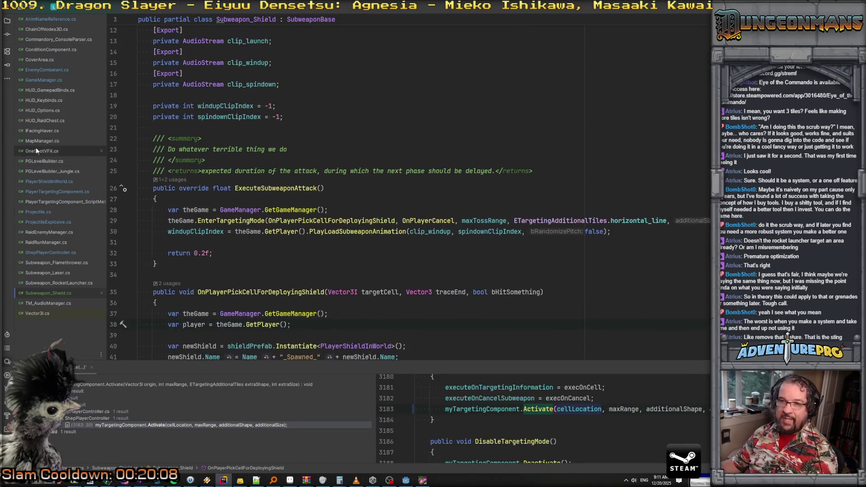
{"action": "left_click", "coordinate": [48, 191]}
{"action": "scroll", "coordinate": [302, 212], "scroll_direction": "down", "scroll_amount": 5}
{"action": "scroll", "coordinate": [302, 212], "scroll_direction": "down", "scroll_amount": 10}
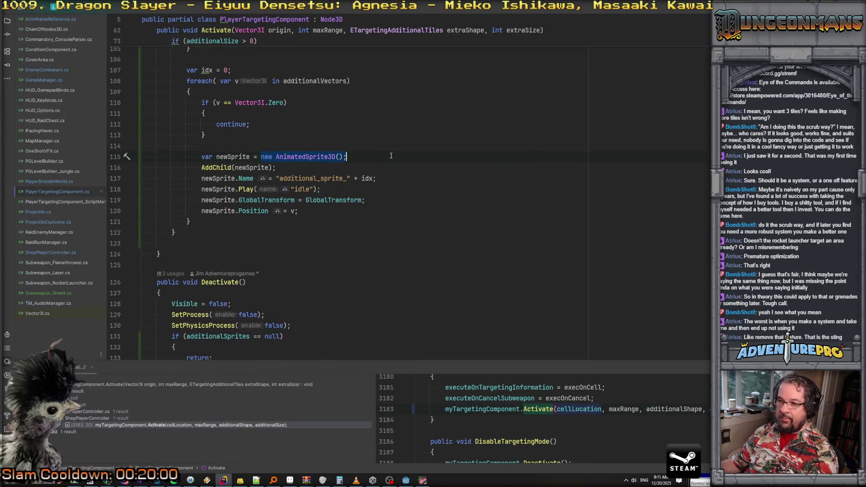
Step: On line 115, create each sprite as baseTargetingSprite.Duplicate() as AnimatedSprite3D
{"action": "type", "text": "or"}
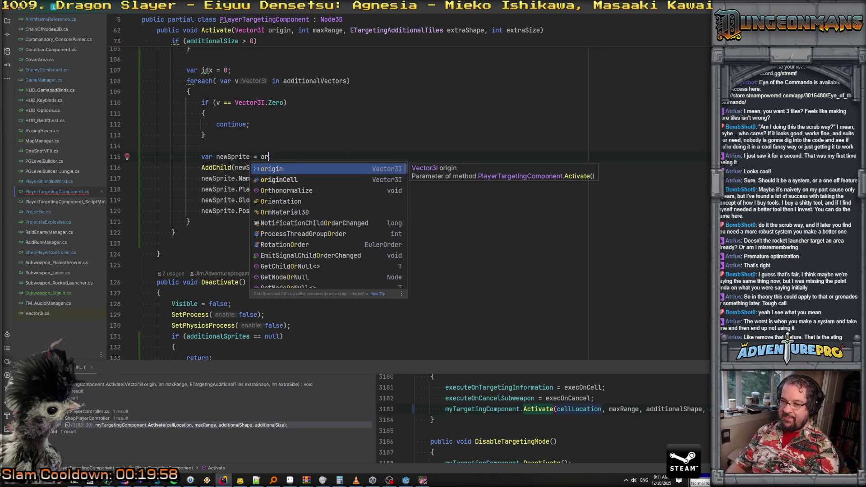
{"action": "key", "text": "BackSpace"}
{"action": "key", "text": "BackSpace"}
{"action": "type", "text": "base"}
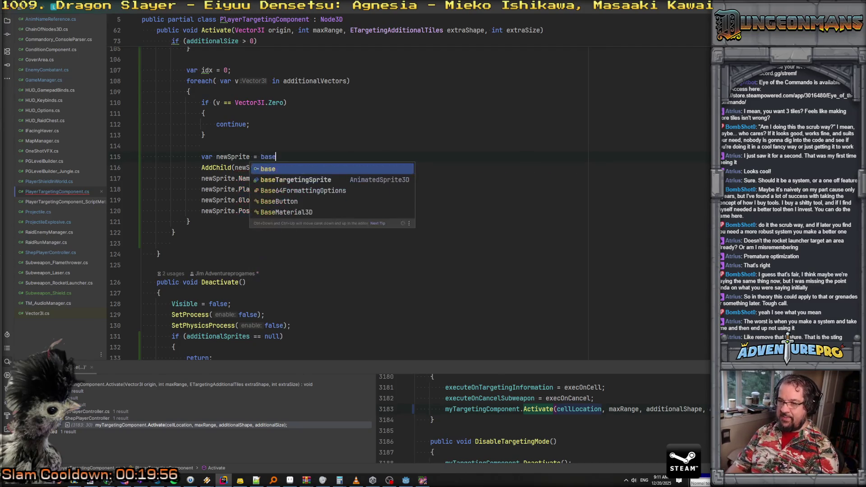
{"action": "key", "text": "Down"}
{"action": "key", "text": "Return"}
{"action": "type", "text": "."}
{"action": "key", "text": "Return"}
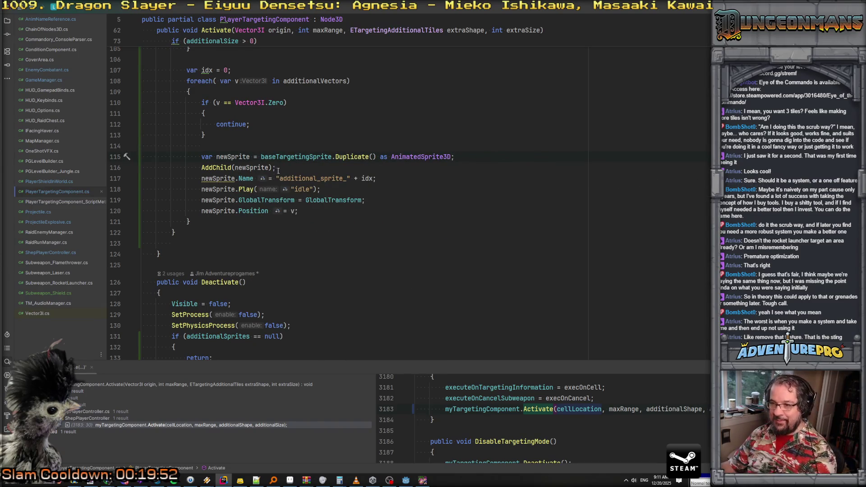
Step: Check the newSprite usage on line 117 and close the running game
{"action": "left_click", "coordinate": [217, 179]}
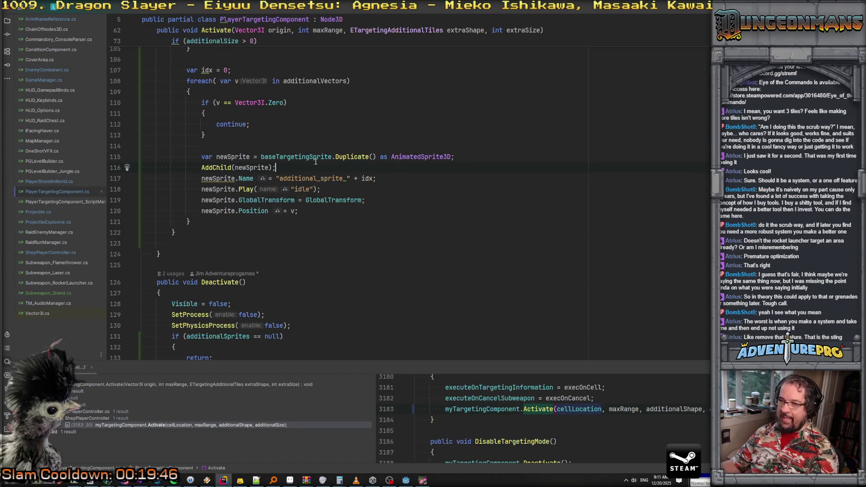
{"action": "scroll", "coordinate": [315, 161], "scroll_direction": "up", "scroll_amount": 15}
{"action": "scroll", "coordinate": [316, 161], "scroll_direction": "up", "scroll_amount": 11}
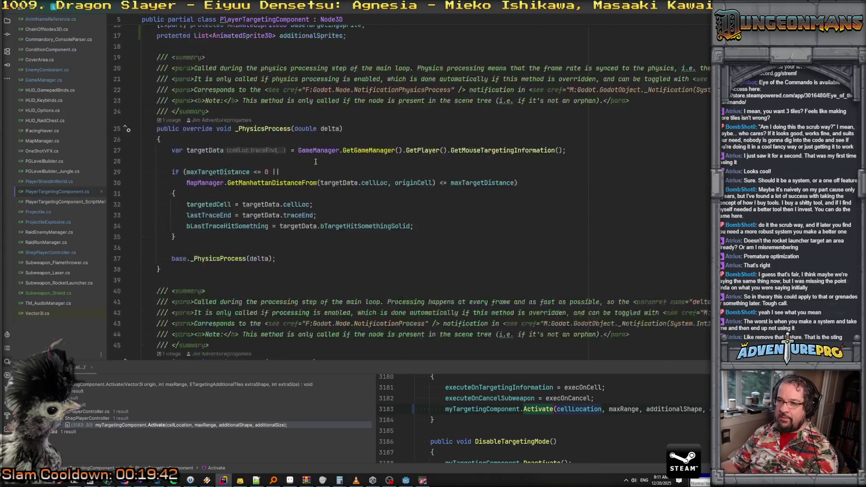
{"action": "scroll", "coordinate": [315, 161], "scroll_direction": "down", "scroll_amount": 20}
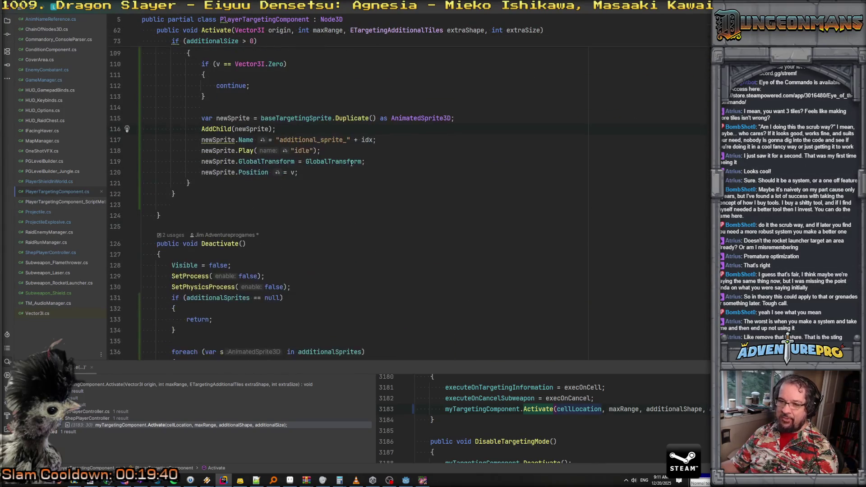
{"action": "left_click", "coordinate": [420, 482]}
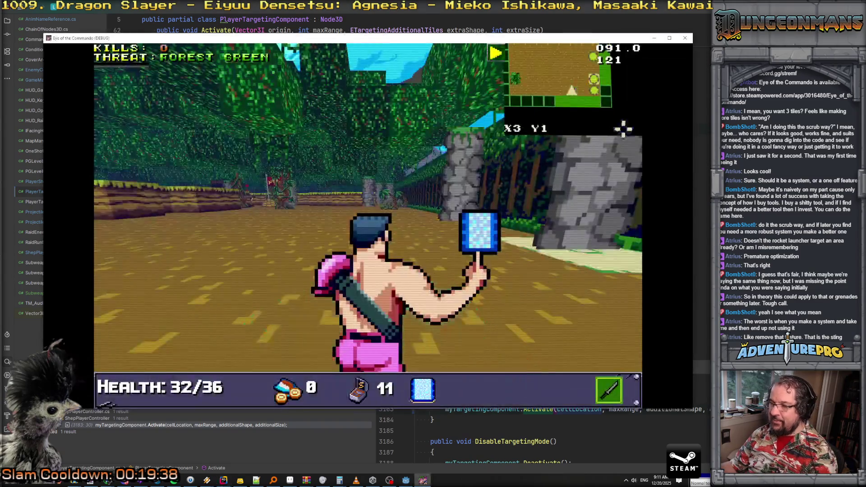
{"action": "key", "text": "Escape"}
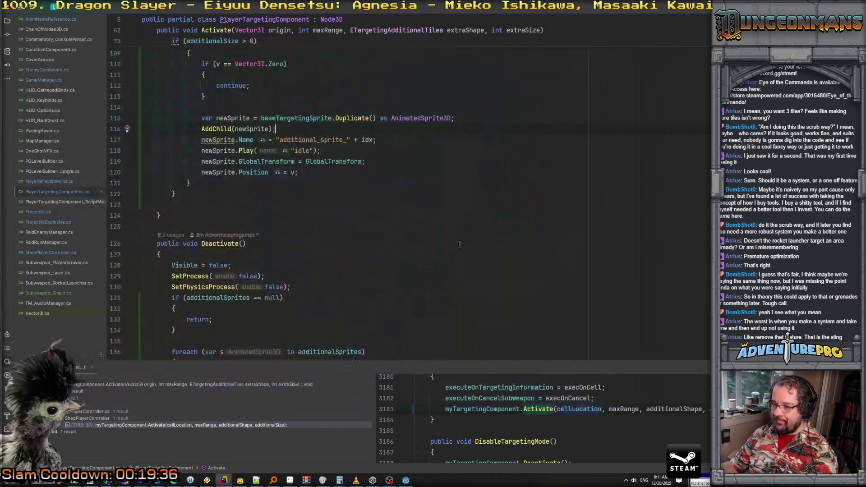
Step: In Godot, save the scene and launch a new debug run of the game
{"action": "key", "text": "alt+Tab"}
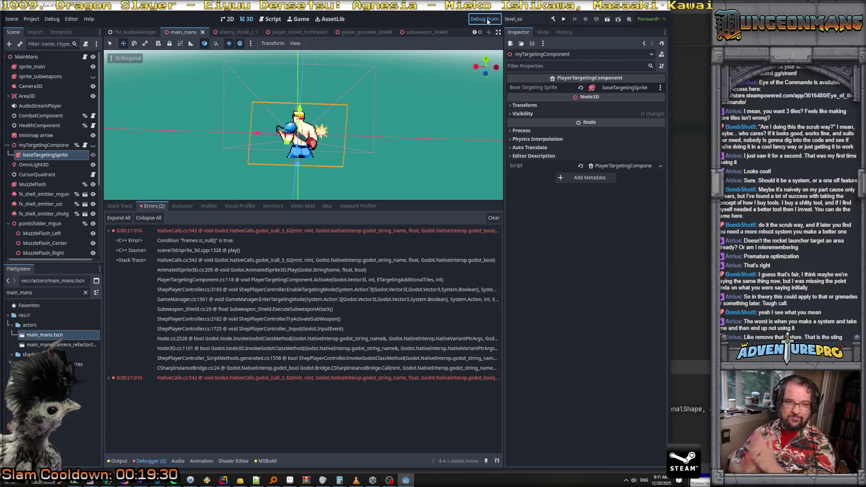
{"action": "left_click", "coordinate": [488, 21]}
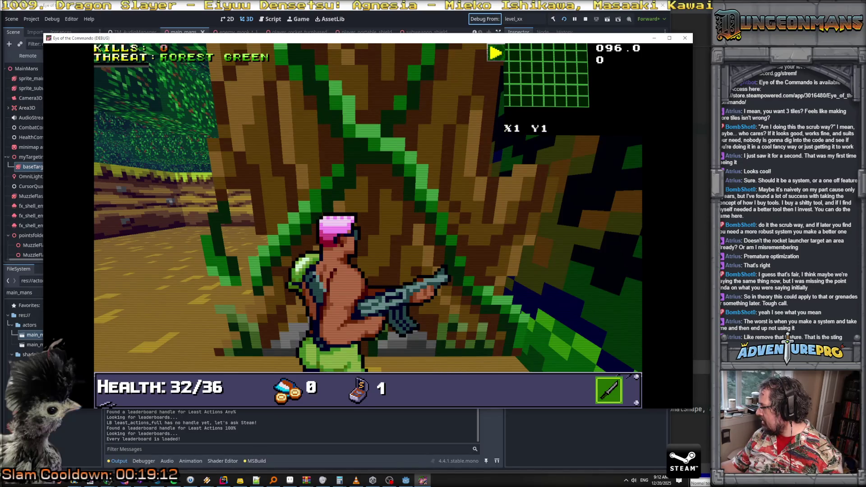
Step: Walk down the forest corridor past the tree toward the river
{"action": "key", "text": "d"}
{"action": "key", "text": "w"}
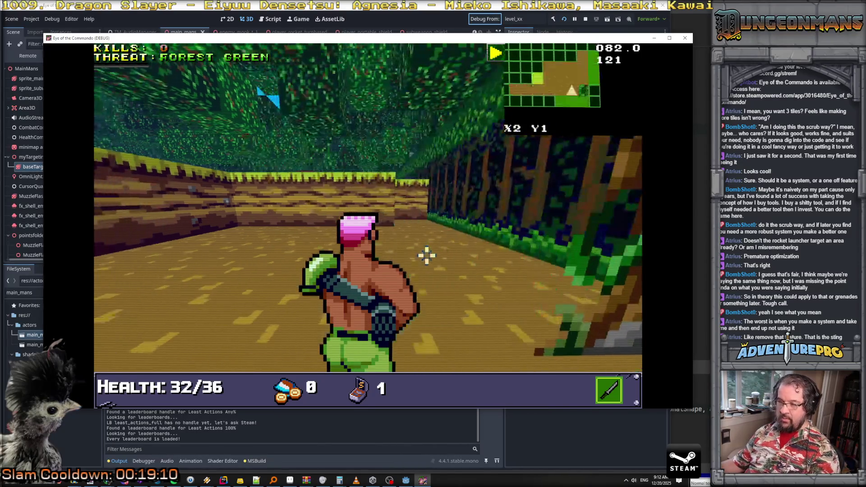
{"action": "key", "text": "w"}
{"action": "key", "text": "w"}
{"action": "key", "text": "w"}
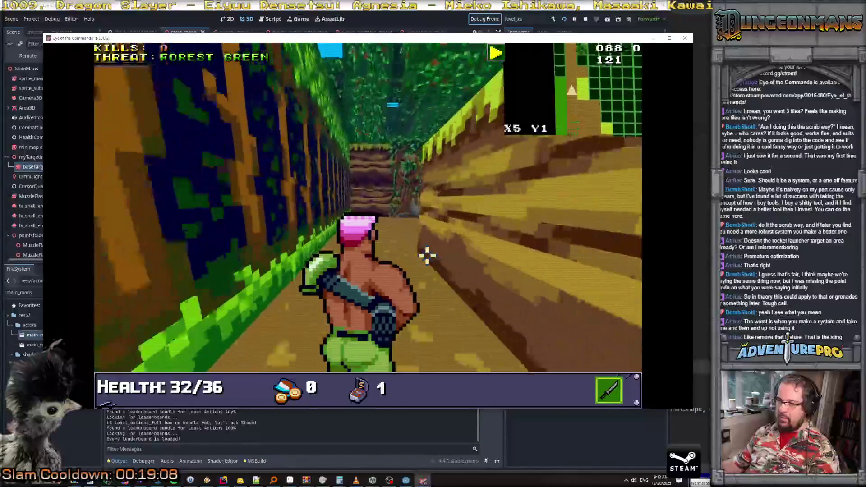
{"action": "key", "text": "w"}
{"action": "key", "text": "w"}
{"action": "key", "text": "w"}
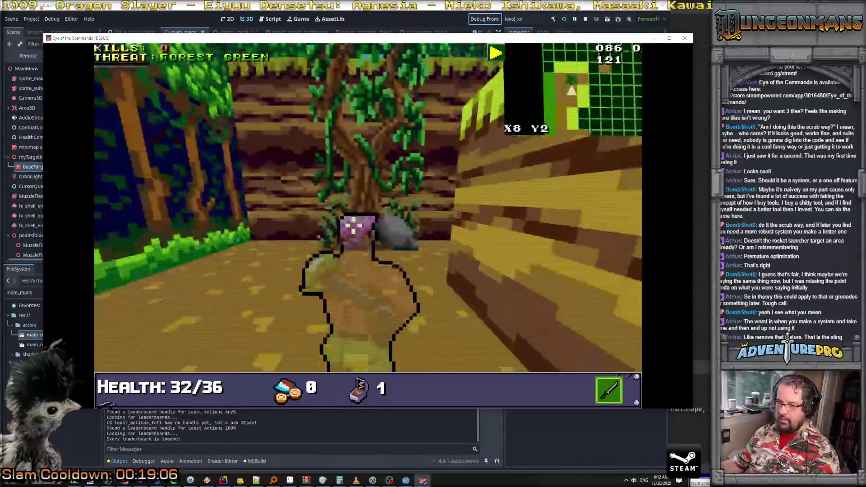
{"action": "left_click", "coordinate": [359, 221]}
{"action": "key", "text": "d"}
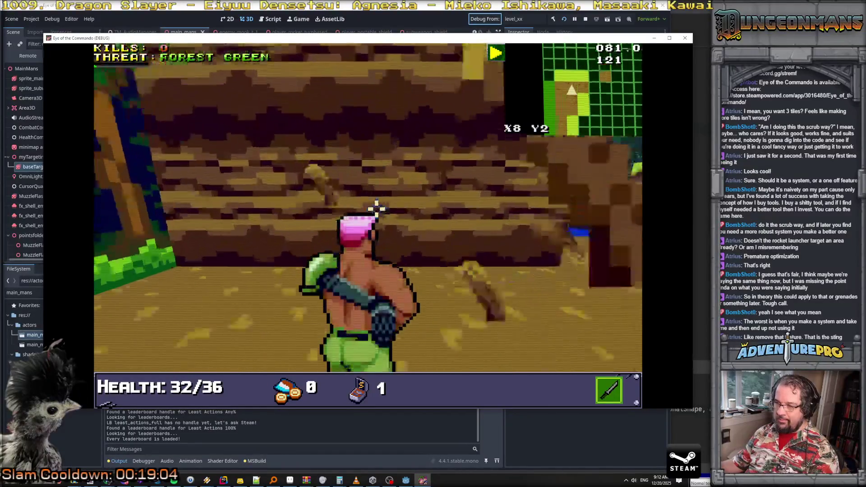
{"action": "key", "text": "w"}
{"action": "key", "text": "a"}
{"action": "key", "text": "w"}
{"action": "key", "text": "w"}
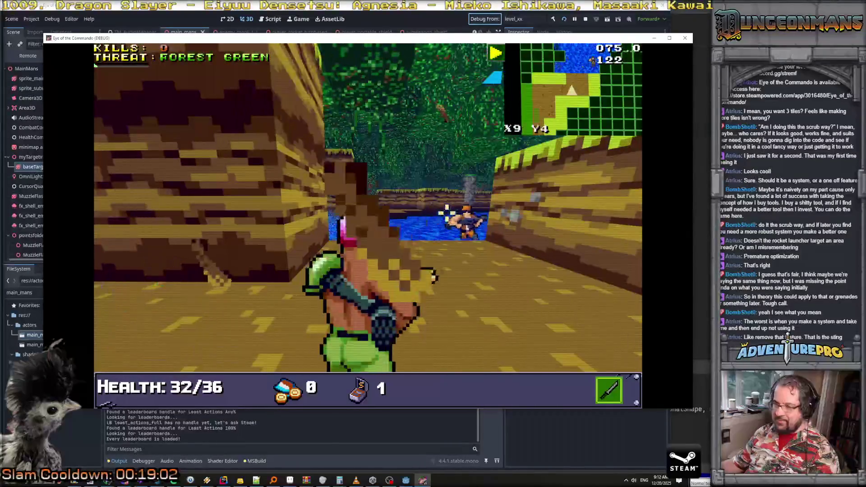
{"action": "key", "text": "w"}
Step: Shoot both Nitro Mooks, follow the river onto the dirt path, and open the console
{"action": "left_click", "coordinate": [498, 248]}
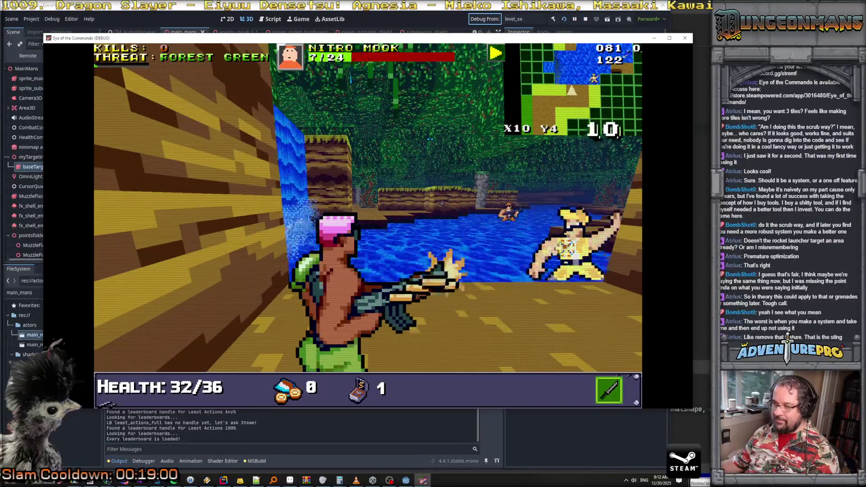
{"action": "left_click", "coordinate": [487, 216]}
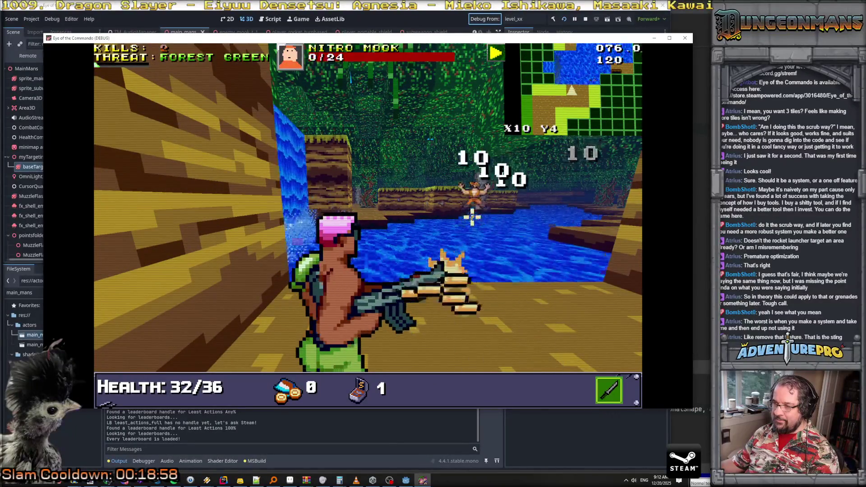
{"action": "key", "text": "a"}
{"action": "key", "text": "w"}
{"action": "key", "text": "w"}
{"action": "key", "text": "w"}
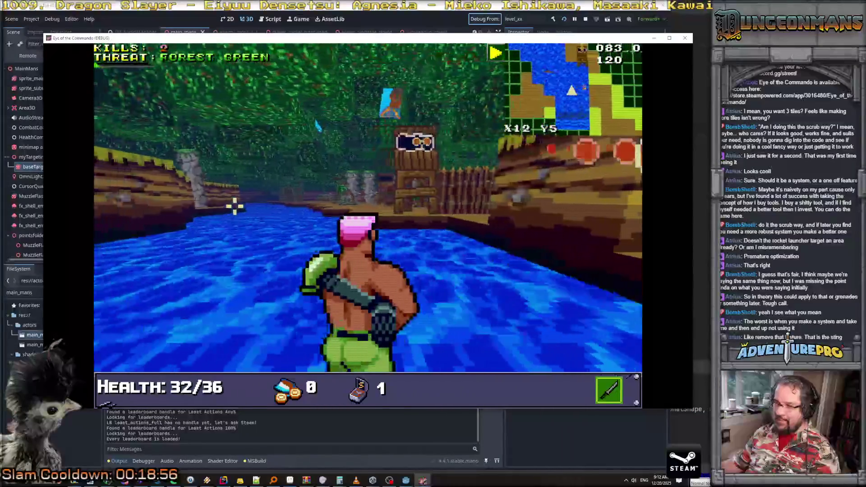
{"action": "key", "text": "w"}
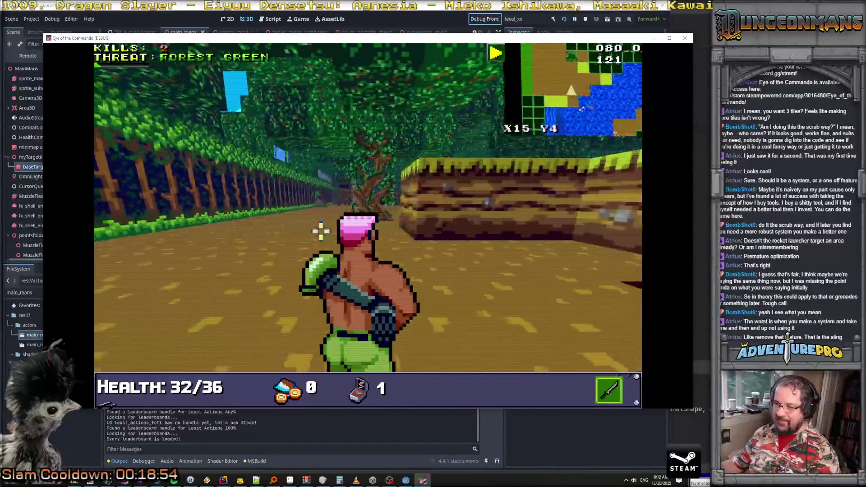
{"action": "key", "text": "d"}
{"action": "key", "text": "grave"}
{"action": "type", "text": "RSW SHIE"}
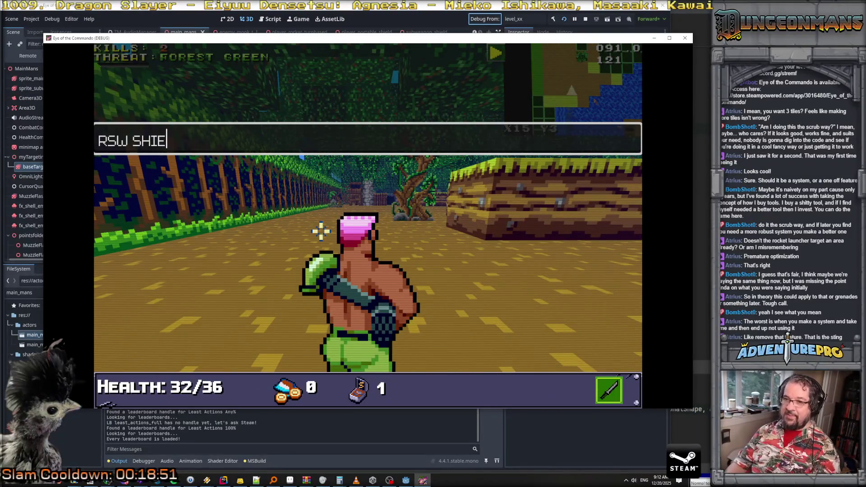
Step: Grant the shield subweapon and refill its ammo through the debug console
{"action": "type", "text": "LD"}
{"action": "key", "text": "Return"}
{"action": "key", "text": "grave"}
{"action": "key", "text": "grave"}
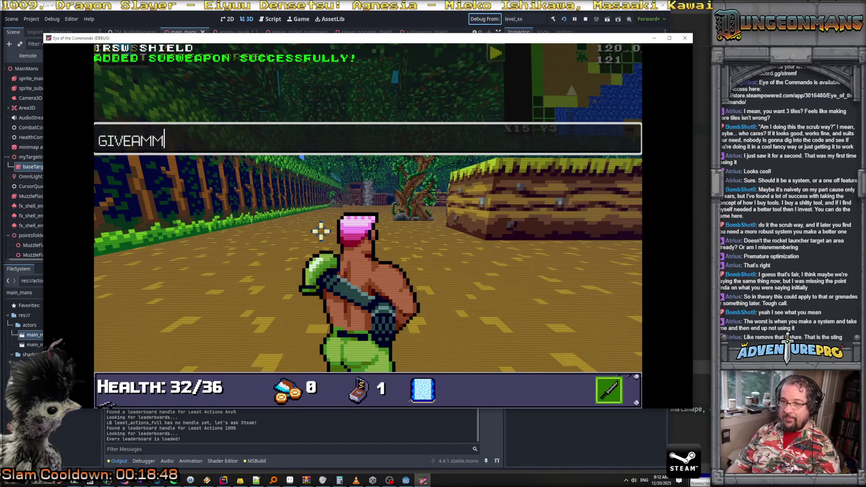
{"action": "type", "text": "9"}
{"action": "key", "text": "Return"}
{"action": "key", "text": "grave"}
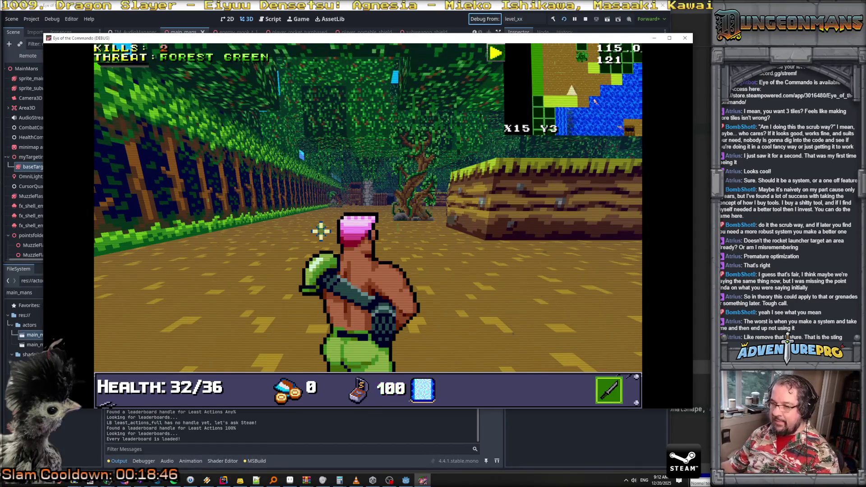
Step: Raise and throw the shield three times to place shield walls ahead
{"action": "right_click", "coordinate": [321, 230]}
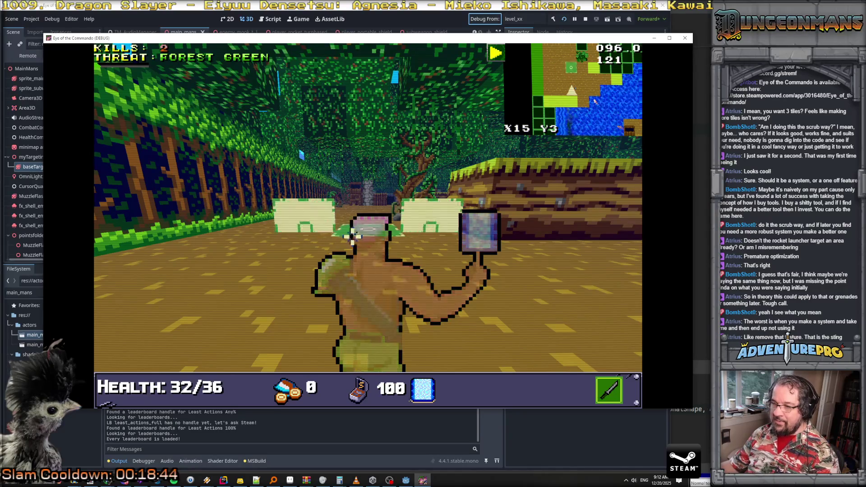
{"action": "left_click", "coordinate": [328, 237]}
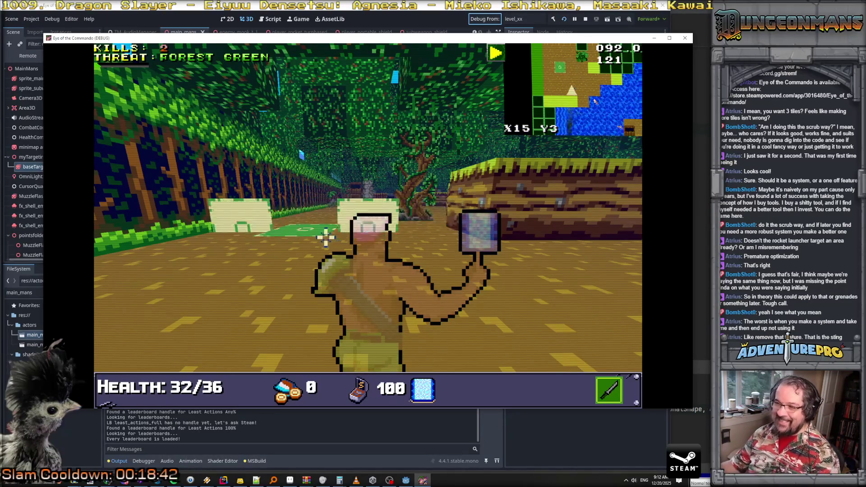
{"action": "left_click", "coordinate": [325, 237]}
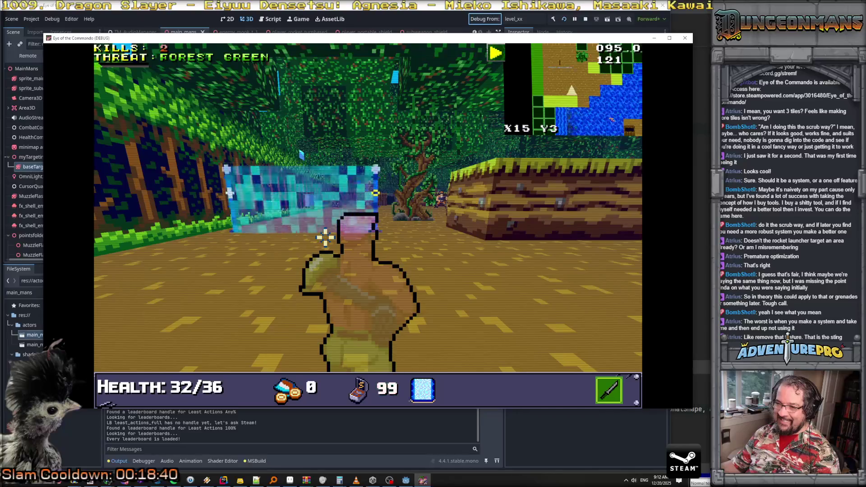
{"action": "right_click", "coordinate": [325, 236]}
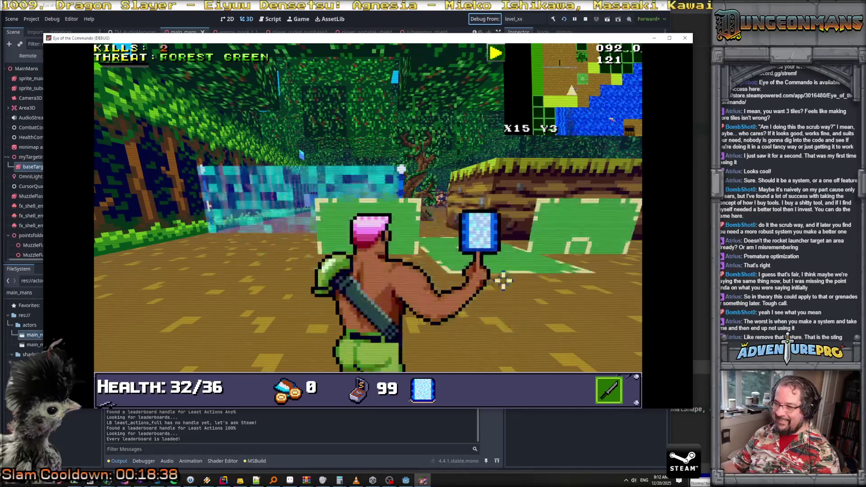
{"action": "left_click", "coordinate": [503, 281]}
{"action": "key", "text": "e"}
{"action": "right_click", "coordinate": [356, 280]}
{"action": "left_click", "coordinate": [368, 251]}
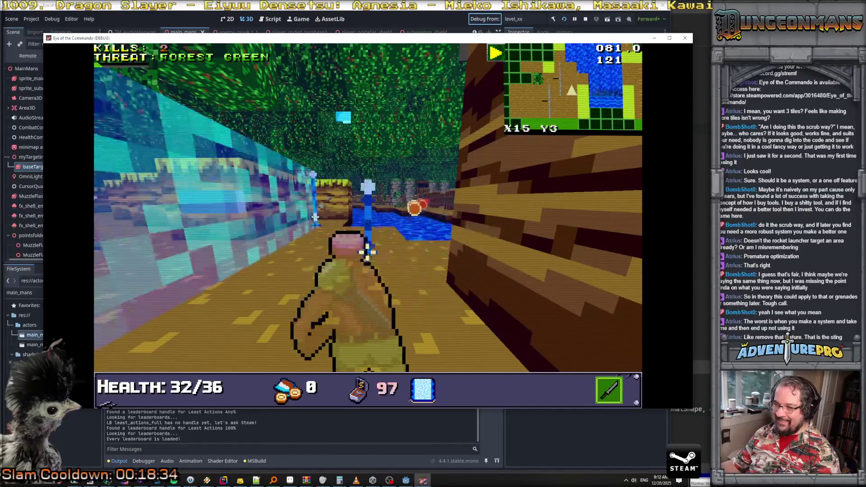
Step: Walk around the cyan shield wall to inspect it, deploy once more, and return to Rider
{"action": "key", "text": "q"}
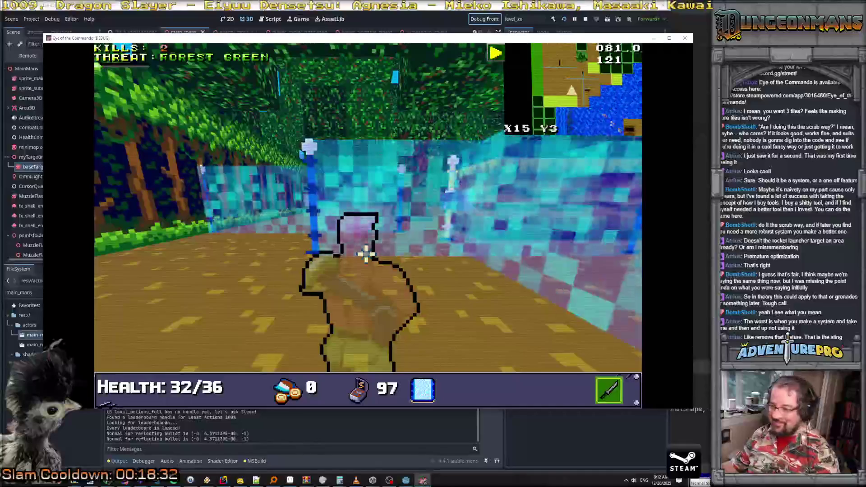
{"action": "key", "text": "a"}
{"action": "key", "text": "e"}
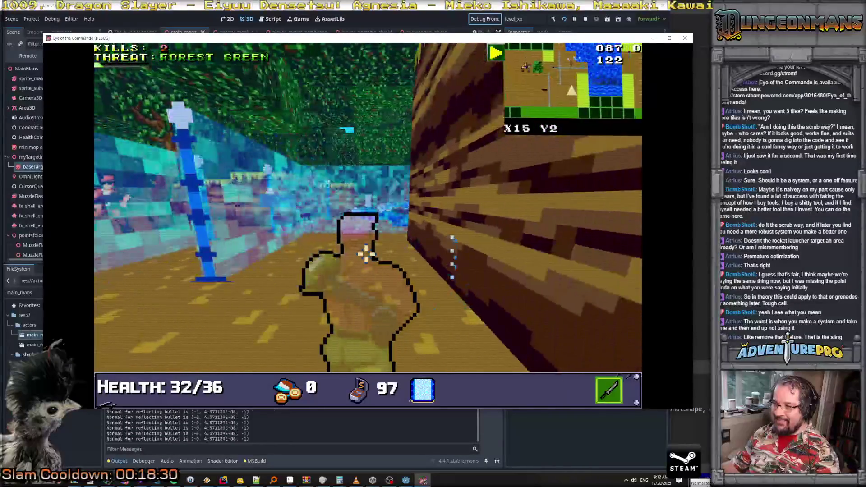
{"action": "key", "text": "w"}
{"action": "key", "text": "q"}
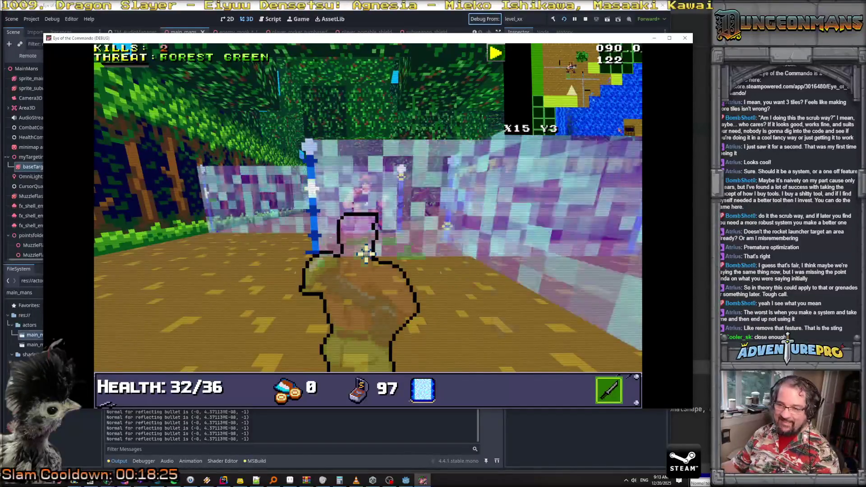
{"action": "key", "text": "space"}
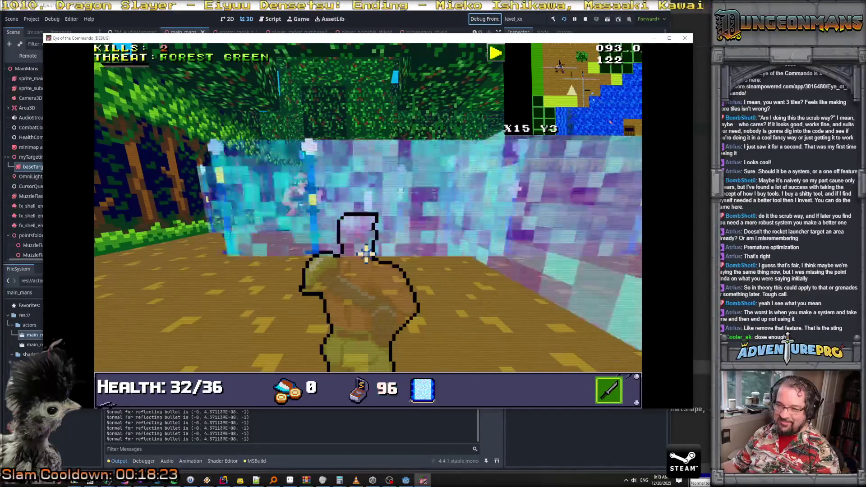
{"action": "key", "text": "alt+Tab"}
{"action": "scroll", "coordinate": [404, 213], "scroll_direction": "up", "scroll_amount": 15}
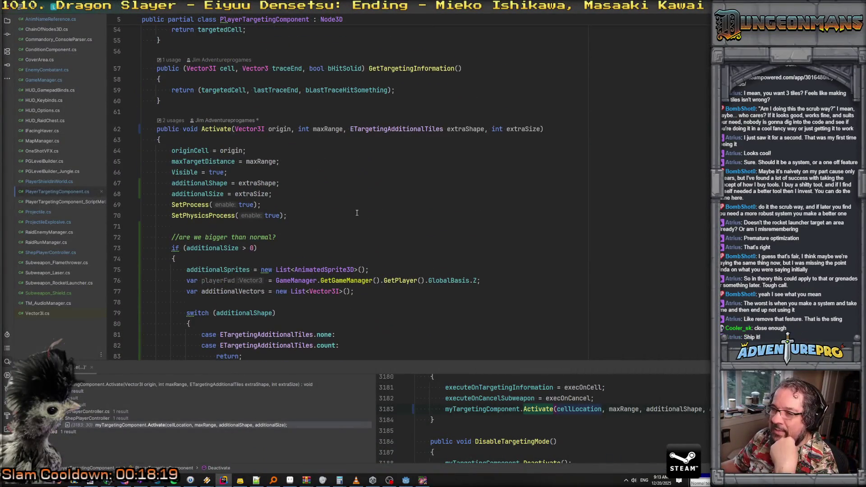
Step: On line 119, change GlobalTransform to baseTargetingSprite.GlobalTransform for each extra sprite
{"action": "scroll", "coordinate": [164, 228], "scroll_direction": "up", "scroll_amount": 7}
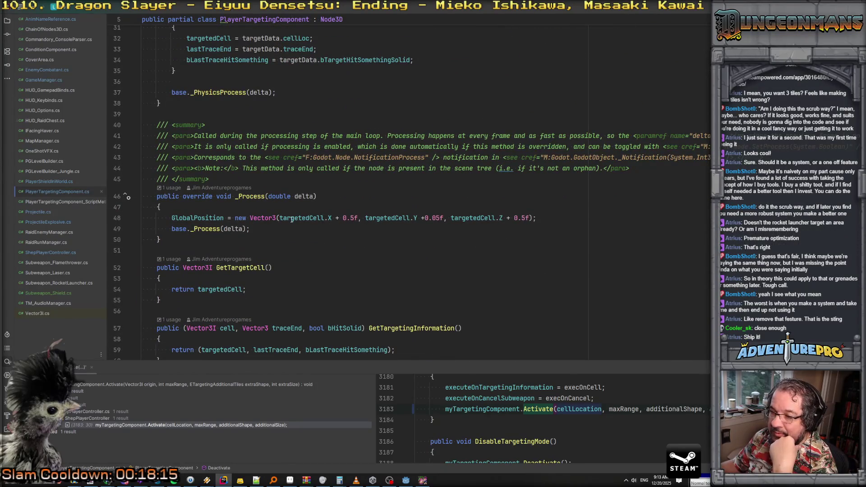
{"action": "scroll", "coordinate": [291, 220], "scroll_direction": "up", "scroll_amount": 8}
{"action": "scroll", "coordinate": [291, 220], "scroll_direction": "down", "scroll_amount": 15}
{"action": "scroll", "coordinate": [291, 220], "scroll_direction": "down", "scroll_amount": 5}
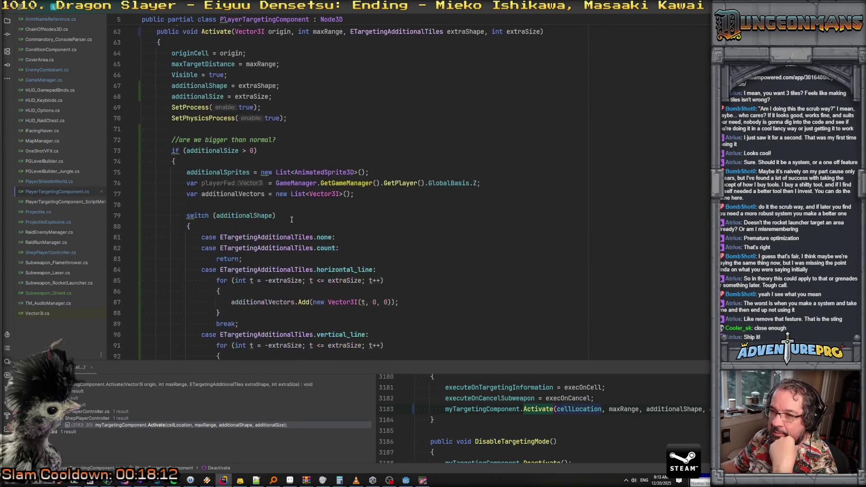
{"action": "scroll", "coordinate": [291, 219], "scroll_direction": "down", "scroll_amount": 19}
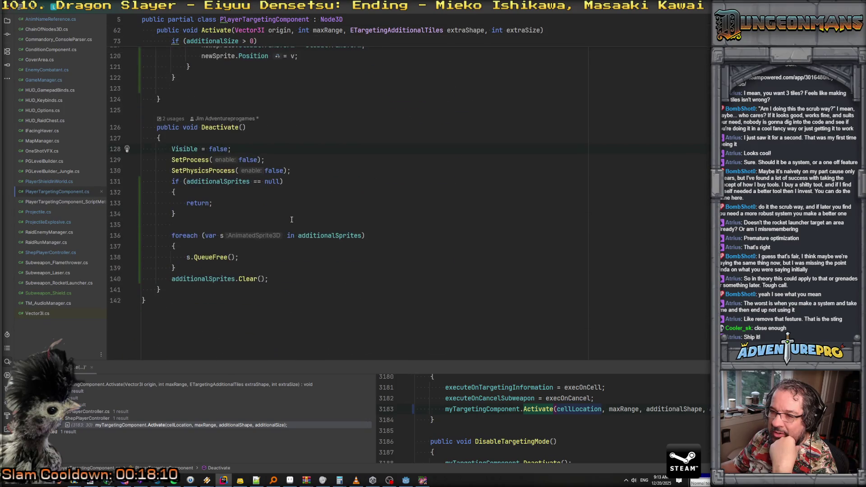
{"action": "scroll", "coordinate": [291, 219], "scroll_direction": "up", "scroll_amount": 10}
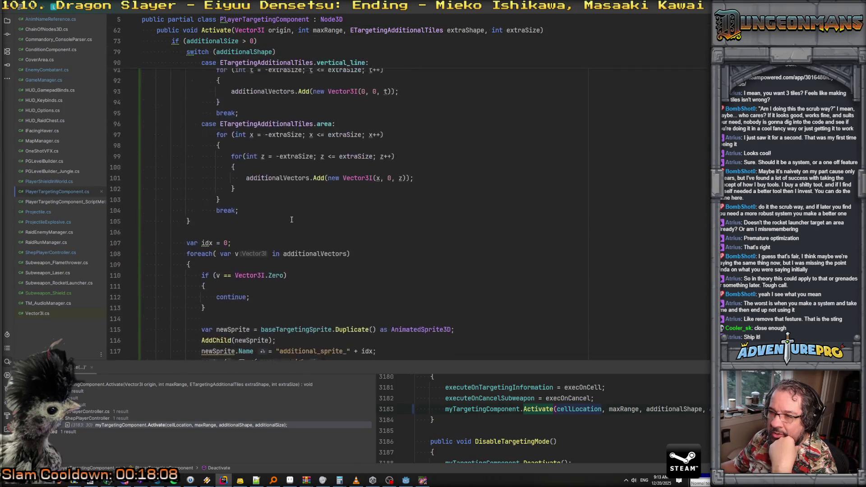
{"action": "scroll", "coordinate": [291, 219], "scroll_direction": "down", "scroll_amount": 5}
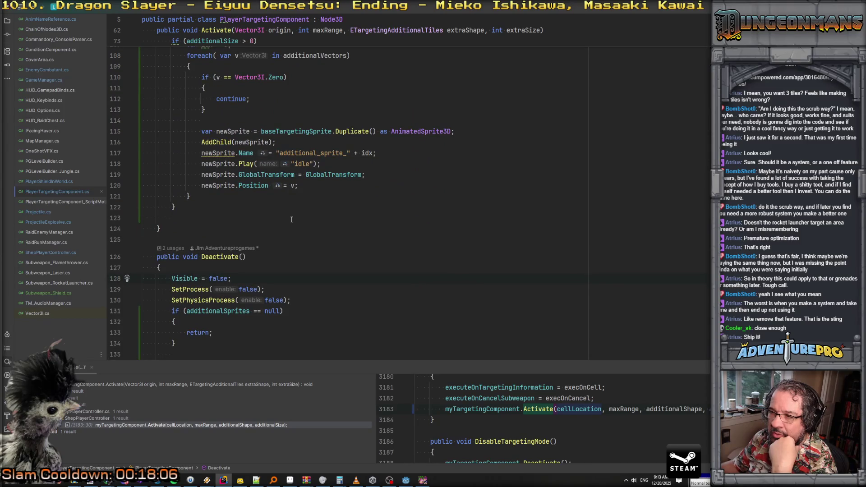
{"action": "scroll", "coordinate": [293, 217], "scroll_direction": "up", "scroll_amount": 3}
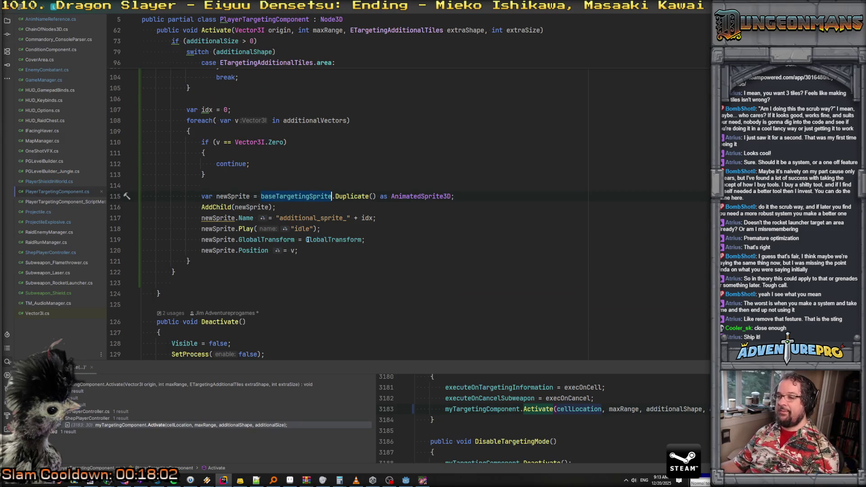
{"action": "type", "text": "baseTargetingSprite."}
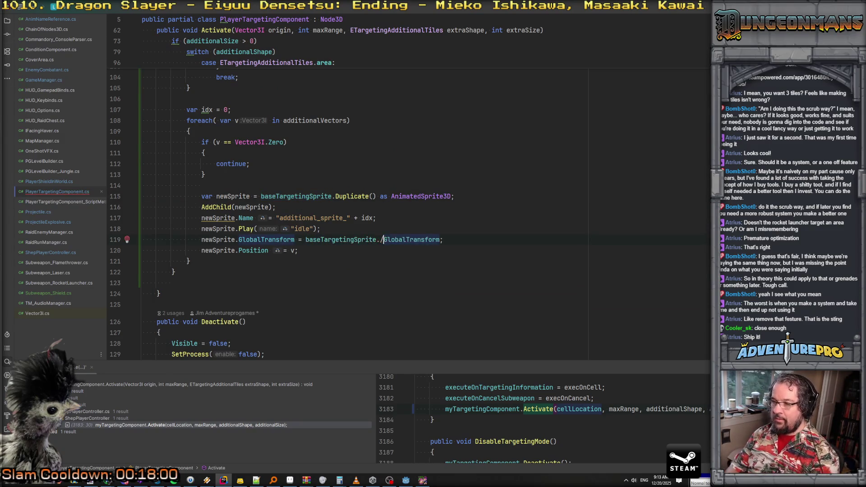
{"action": "key", "text": "Escape"}
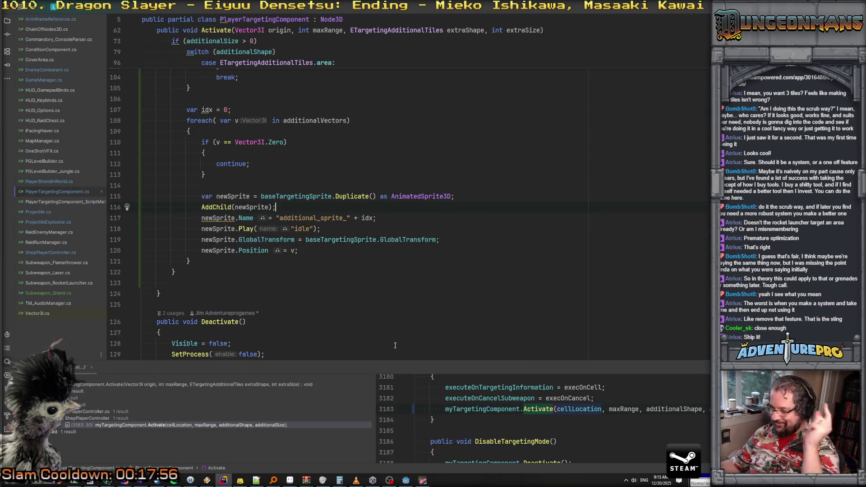
{"action": "left_click", "coordinate": [423, 481]}
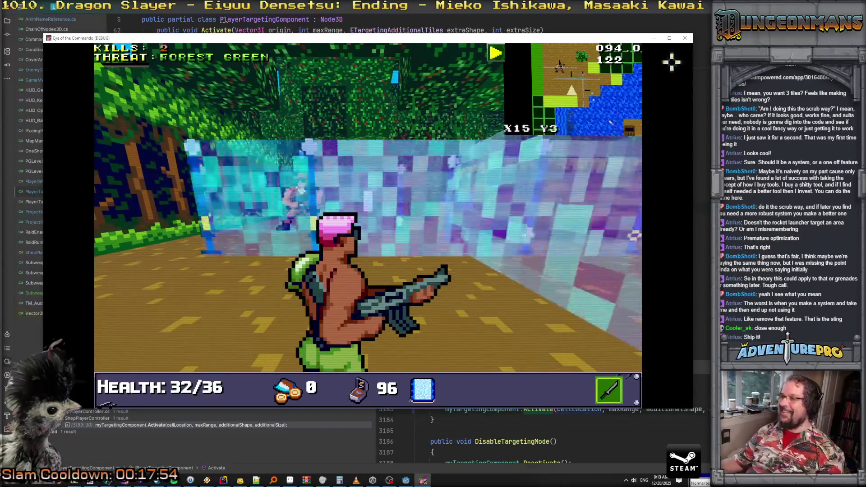
Step: Close the game and toggle baseTargetingSprite's visibility under the targeting component node
{"action": "key", "text": "alt+F4"}
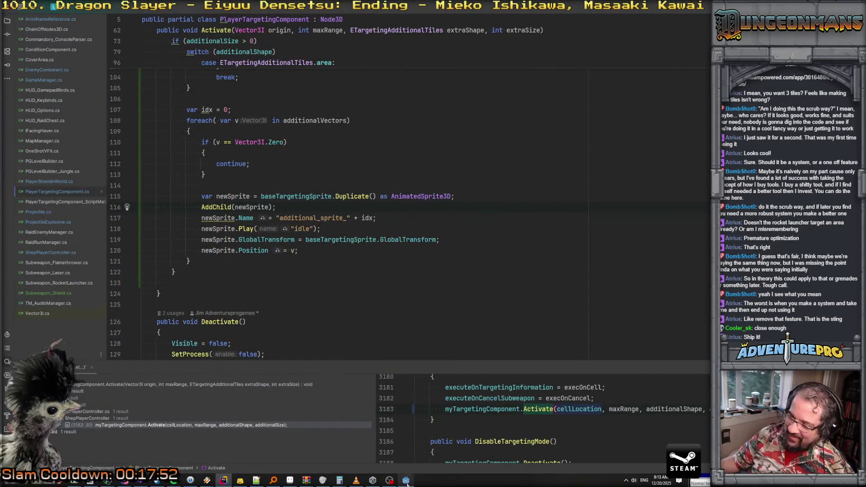
{"action": "left_click", "coordinate": [406, 480]}
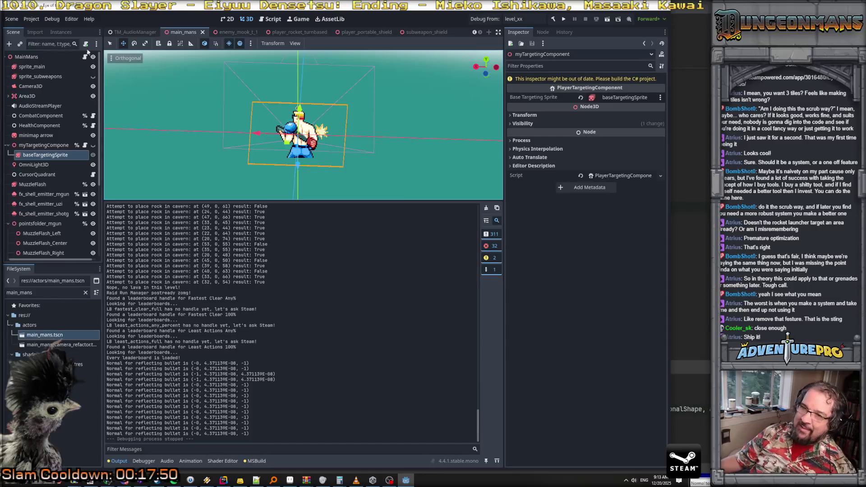
{"action": "left_click", "coordinate": [48, 146]}
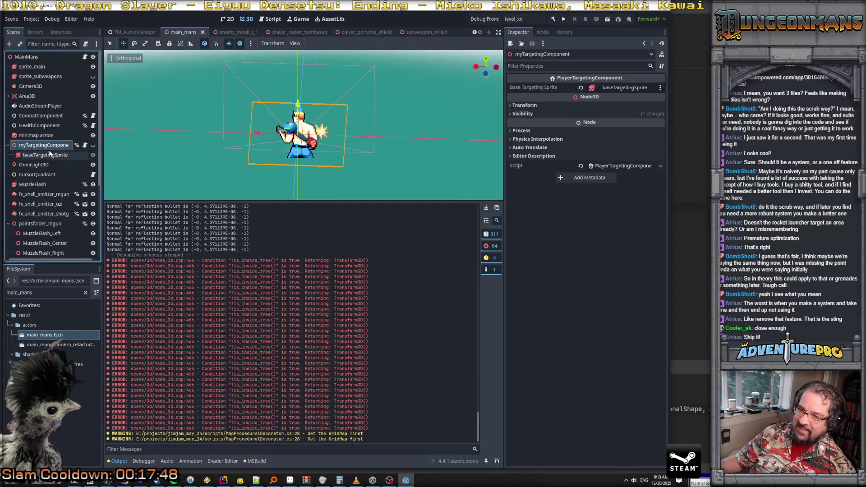
{"action": "left_click", "coordinate": [51, 158]}
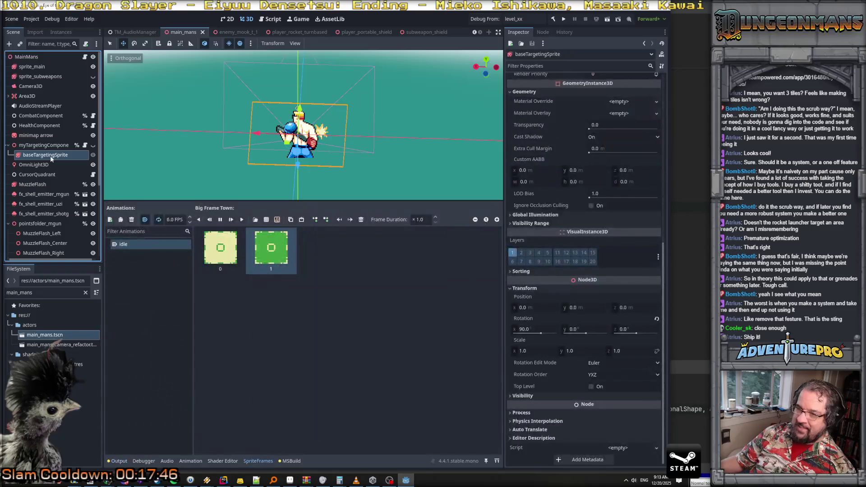
{"action": "left_click", "coordinate": [94, 156]}
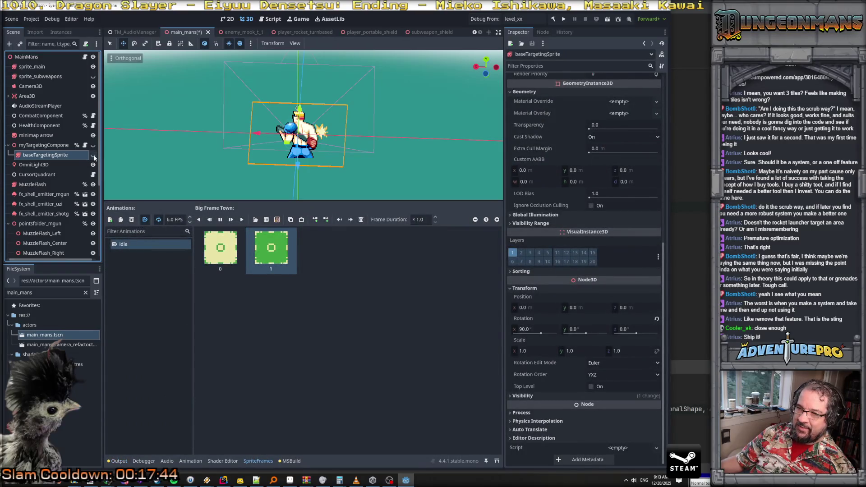
Step: Confirm the sprite is hidden in the viewport, save main_mans, and launch a debug run
{"action": "mouse_move", "coordinate": [223, 144]}
{"action": "left_mouse_down"}
{"action": "mouse_move", "coordinate": [226, 113]}
{"action": "mouse_move", "coordinate": [235, 169]}
{"action": "mouse_move", "coordinate": [237, 56]}
{"action": "mouse_move", "coordinate": [236, 77]}
{"action": "left_mouse_up"}
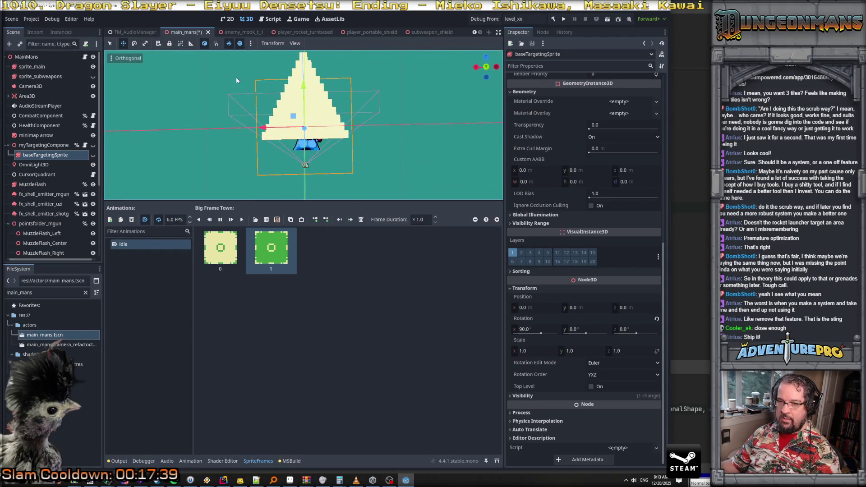
{"action": "left_click", "coordinate": [93, 155]}
{"action": "left_click", "coordinate": [93, 156]}
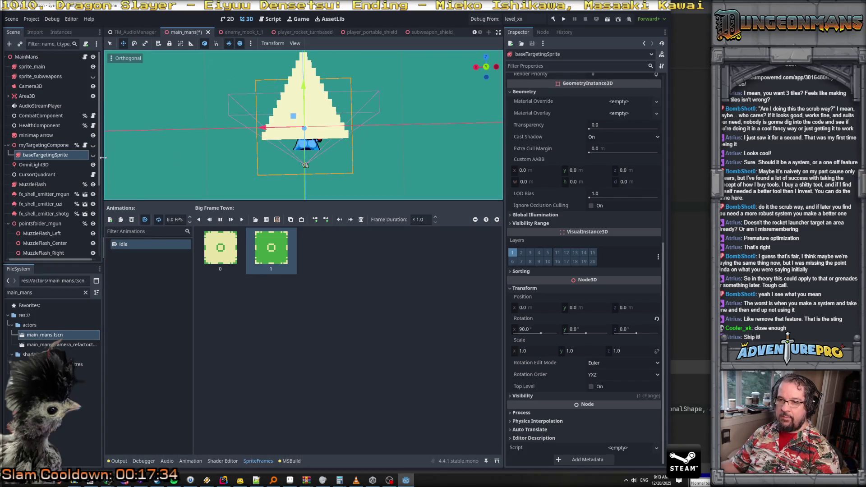
{"action": "key", "text": "ctrl+s"}
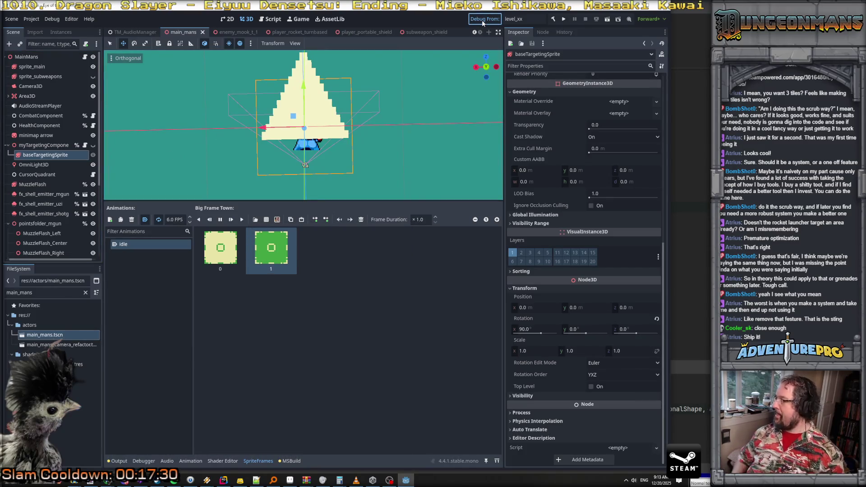
{"action": "left_click", "coordinate": [482, 21]}
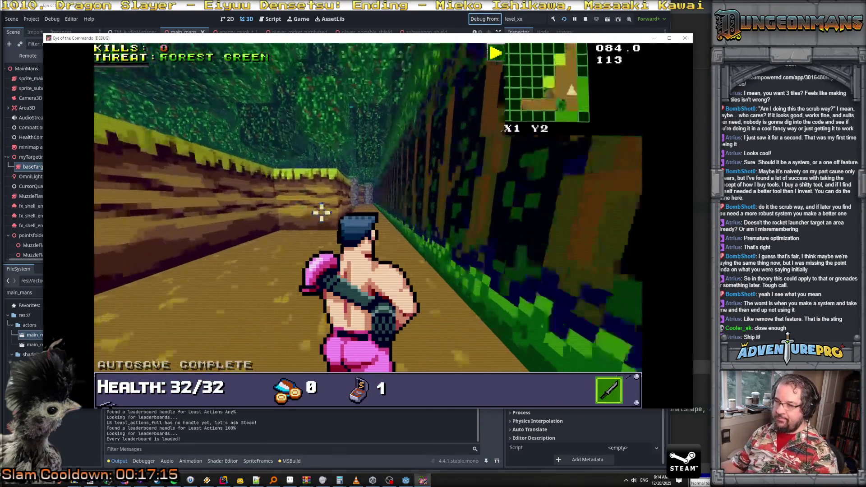
Step: Walk through the forest corridor and kill the first Nitro Mook
{"action": "key", "text": "w"}
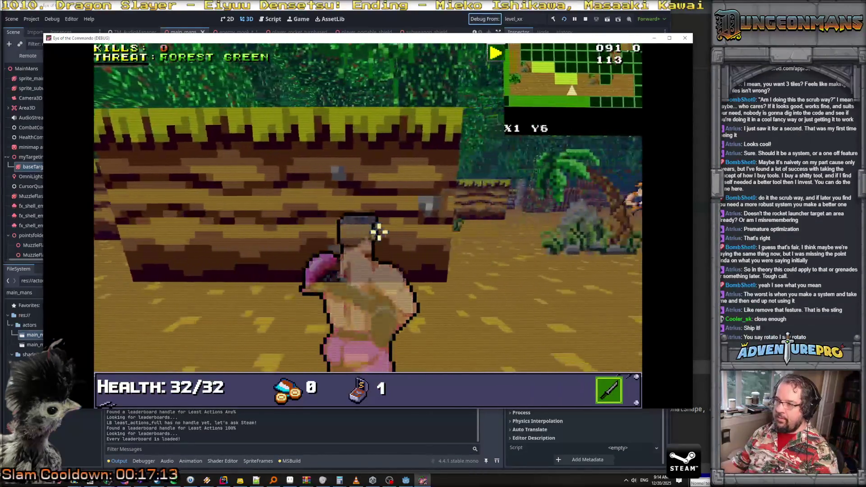
{"action": "key", "text": "d"}
{"action": "key", "text": "w"}
{"action": "left_click", "coordinate": [488, 218]}
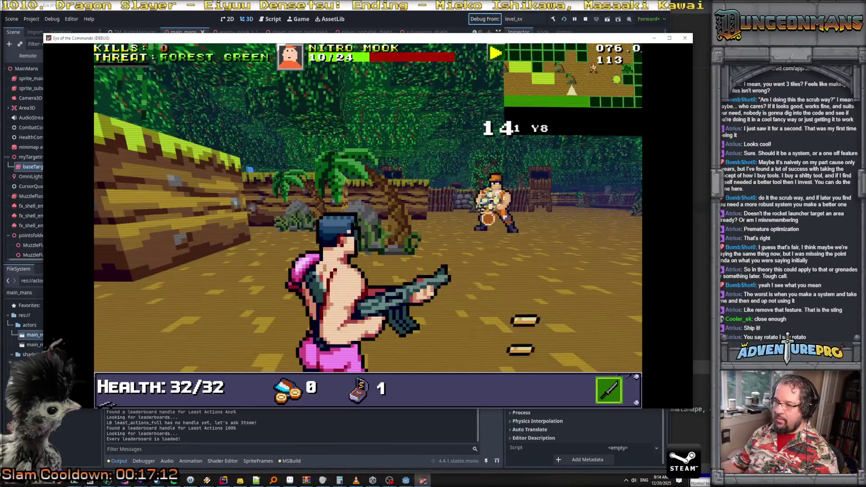
{"action": "left_click", "coordinate": [488, 219]}
Step: Advance along the corridor into the clearing while firing at the next enemy
{"action": "key", "text": "a"}
{"action": "key", "text": "w"}
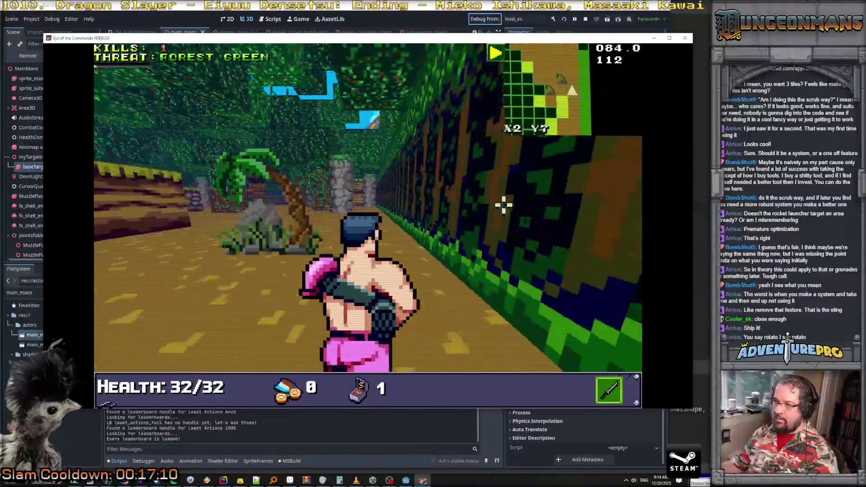
{"action": "key", "text": "w"}
{"action": "key", "text": "a"}
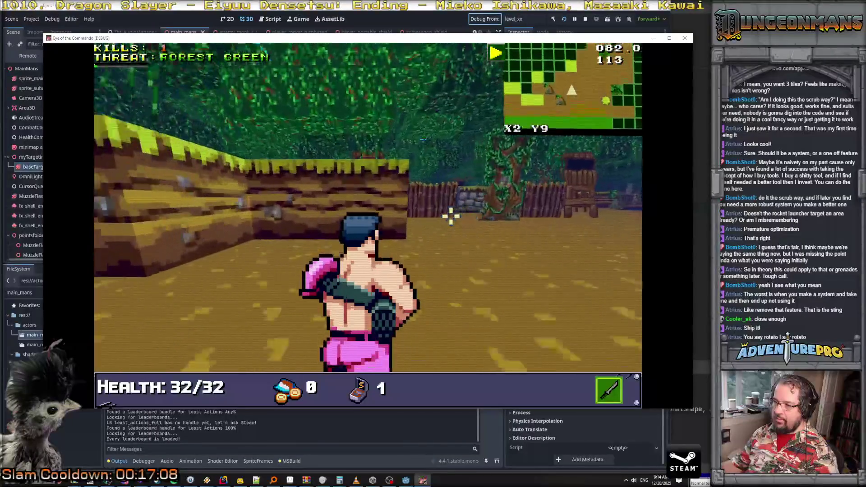
{"action": "key", "text": "d"}
{"action": "key", "text": "w"}
{"action": "left_click", "coordinate": [373, 195]}
{"action": "left_click", "coordinate": [373, 195]}
{"action": "left_click", "coordinate": [373, 198]}
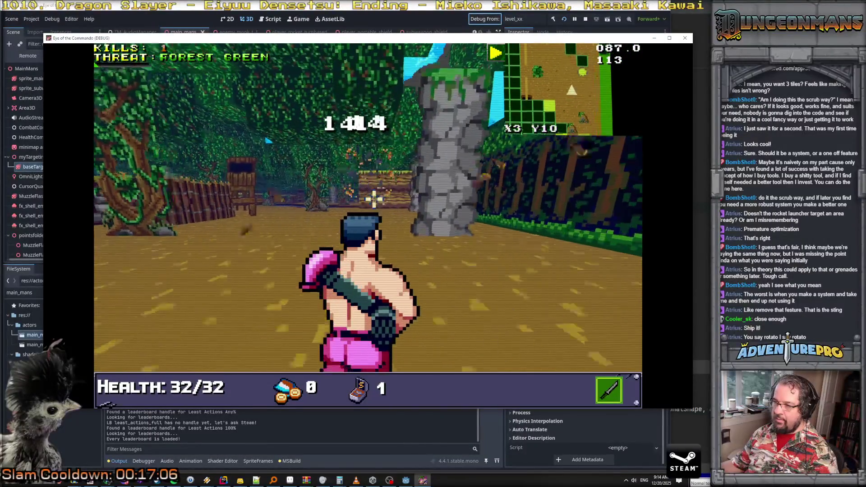
Step: Close in and kill the Nitro Mook, then open the debug console
{"action": "key", "text": "d"}
{"action": "left_click", "coordinate": [396, 212]}
{"action": "left_click", "coordinate": [411, 202]}
{"action": "left_click", "coordinate": [395, 195]}
{"action": "left_click", "coordinate": [428, 203]}
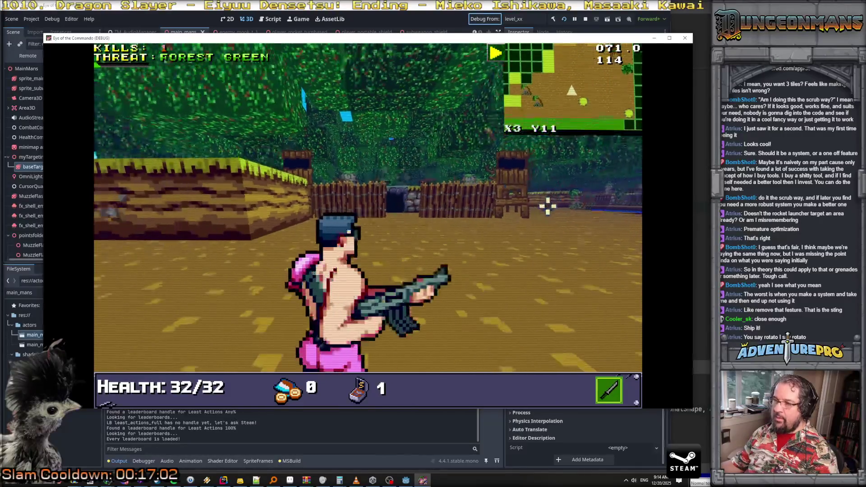
{"action": "key", "text": "grave"}
{"action": "type", "text": "RSW SHIELD"}
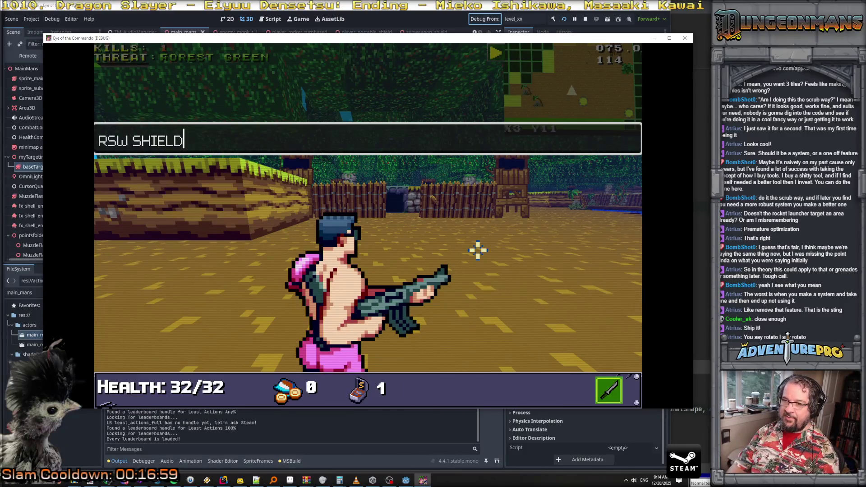
Step: Grant the shield subweapon and refill its ammo to 9 through the debug console
{"action": "key", "text": "Return"}
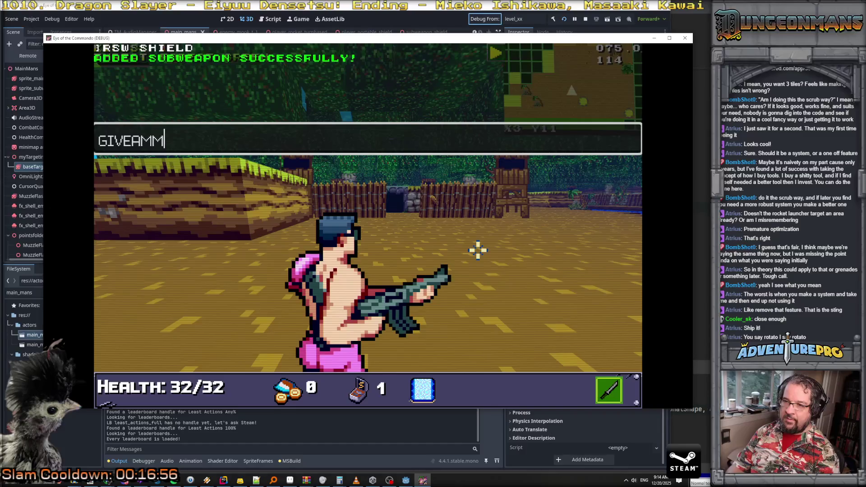
{"action": "type", "text": "9"}
{"action": "key", "text": "Return"}
{"action": "key", "text": "grave"}
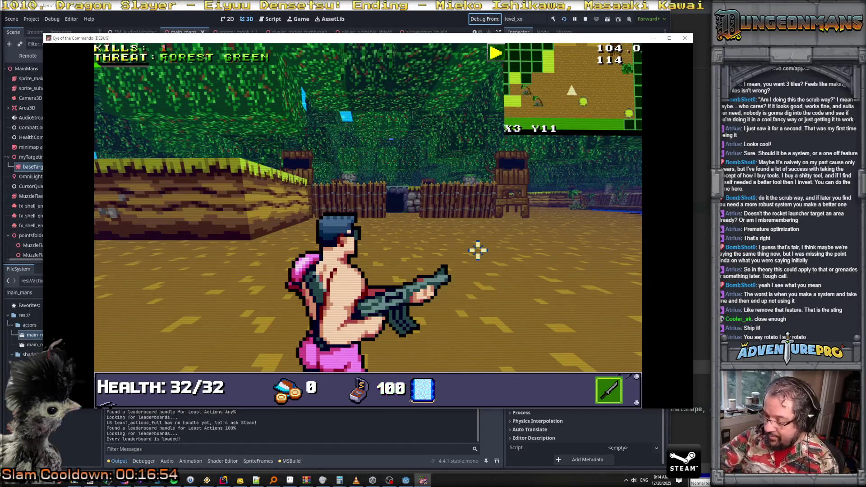
Step: Aim and place three blue shield wall sections in the forest level
{"action": "right_click", "coordinate": [505, 252]}
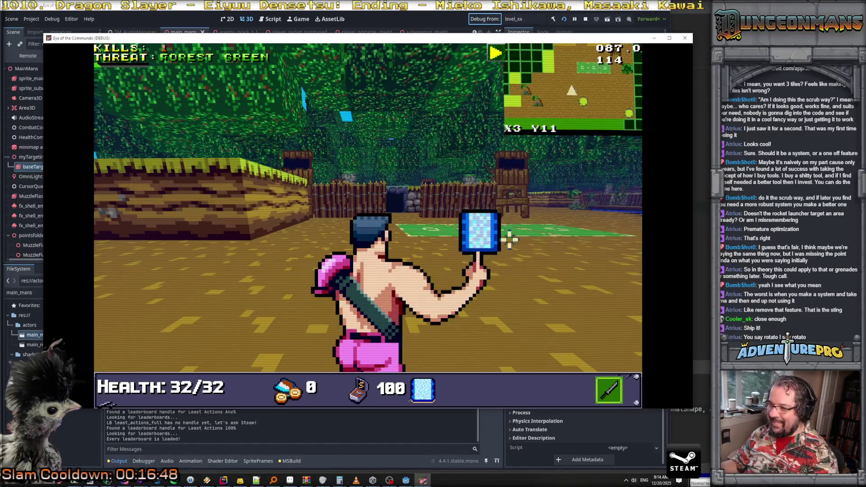
{"action": "right_click", "coordinate": [428, 239]}
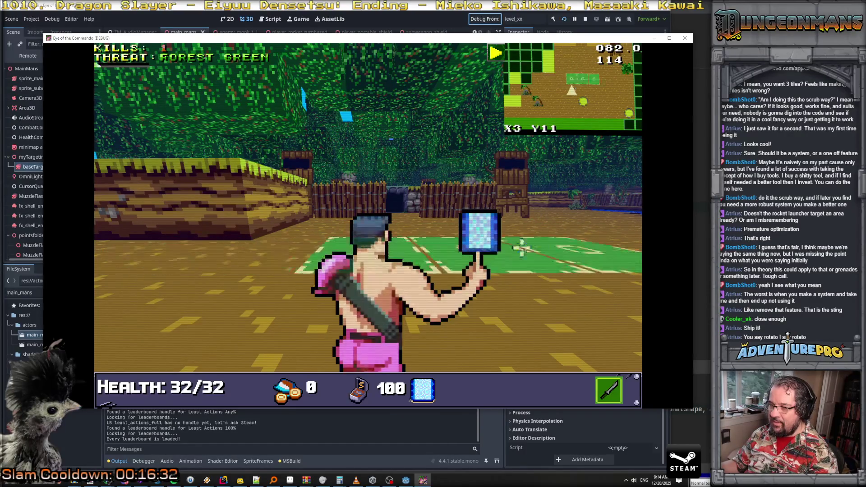
{"action": "left_click", "coordinate": [532, 234]}
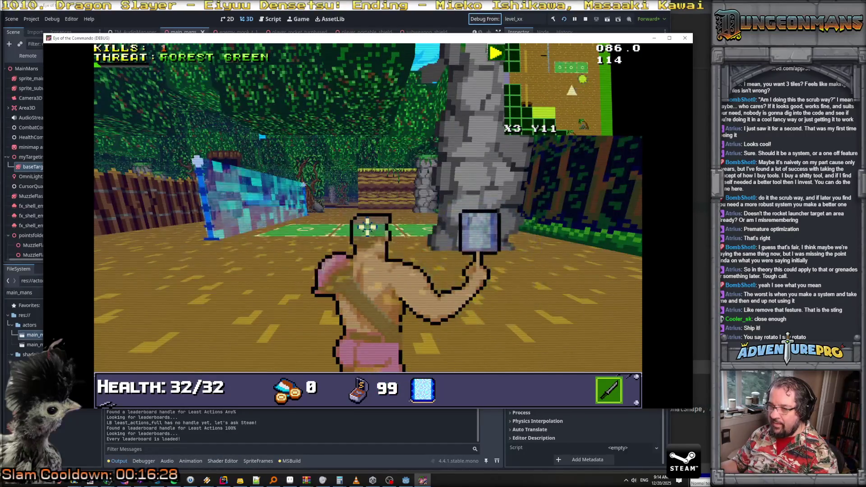
{"action": "left_click", "coordinate": [367, 227]}
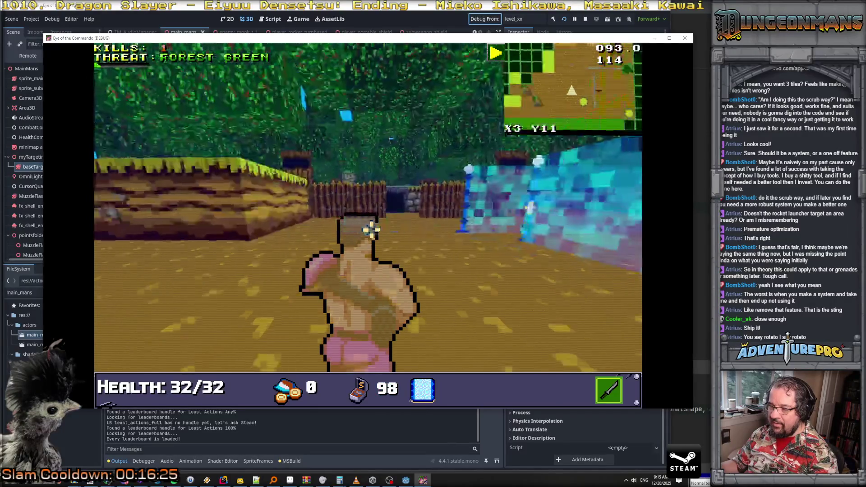
{"action": "left_click", "coordinate": [414, 231]}
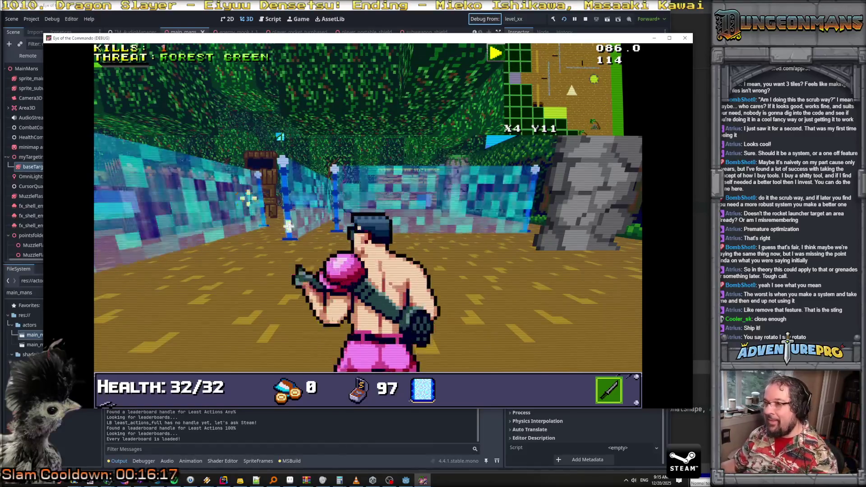
Step: Walk along the shield walls to inspect them and fire the gun ahead
{"action": "key", "text": "w"}
{"action": "key", "text": "w"}
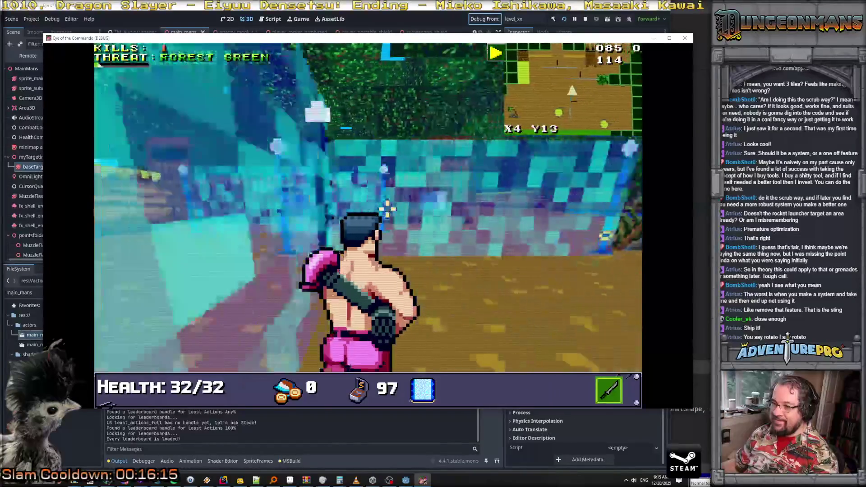
{"action": "key", "text": "w"}
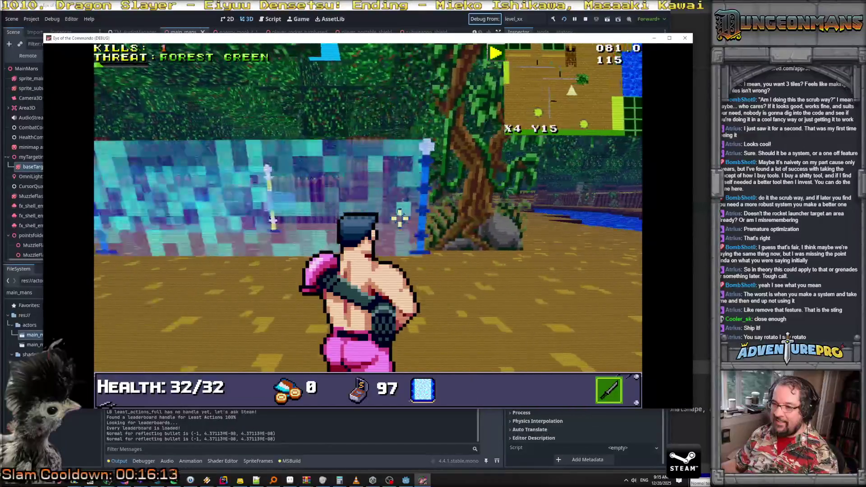
{"action": "key", "text": "w"}
{"action": "left_click", "coordinate": [433, 199]}
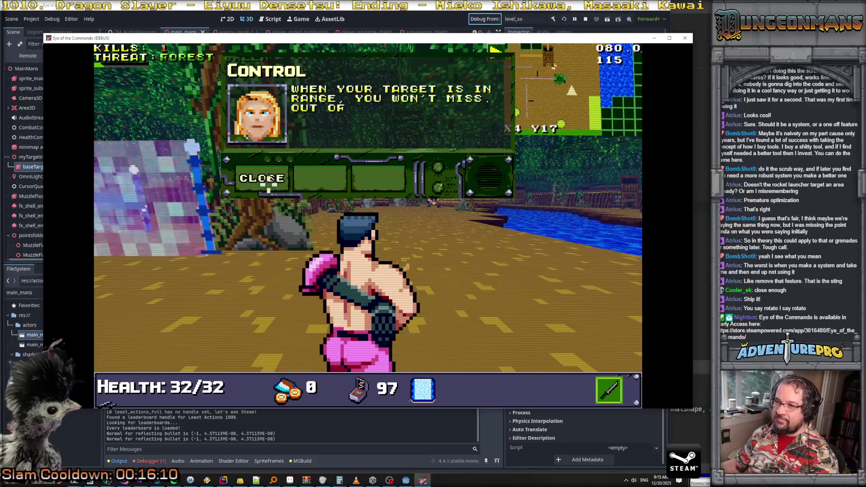
Step: Dismiss the tutorial tip and shoot at the Nitro Mook ahead
{"action": "left_click", "coordinate": [268, 180]}
{"action": "key", "text": "w"}
{"action": "left_click", "coordinate": [452, 199]}
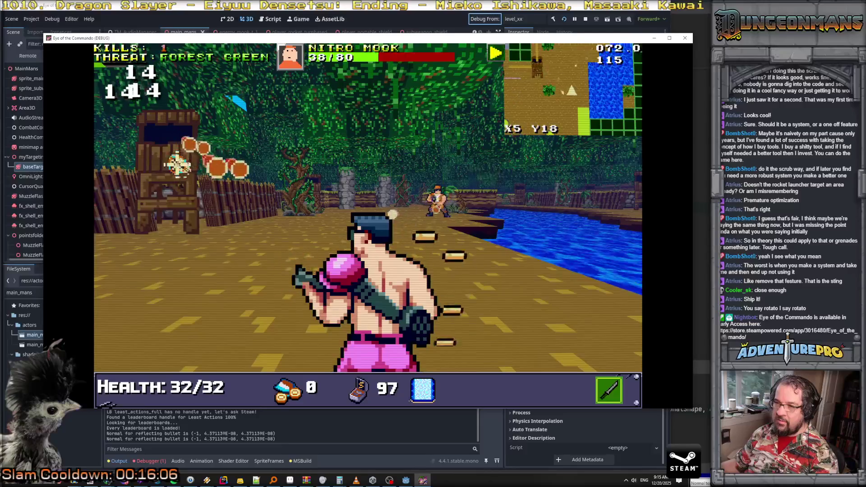
{"action": "left_click", "coordinate": [226, 178]}
{"action": "left_click", "coordinate": [360, 275]}
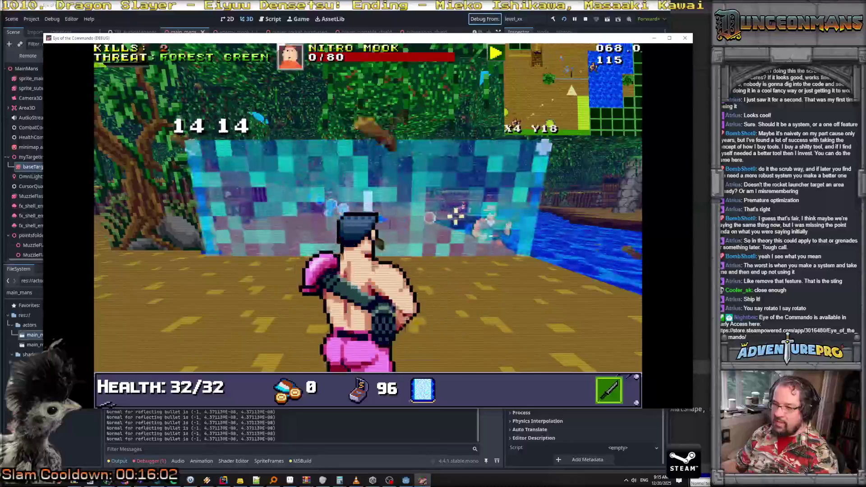
Step: Switch to throwing knives, hurl them at the enemy, and reposition beside the next Nitro Mook
{"action": "key", "text": "a"}
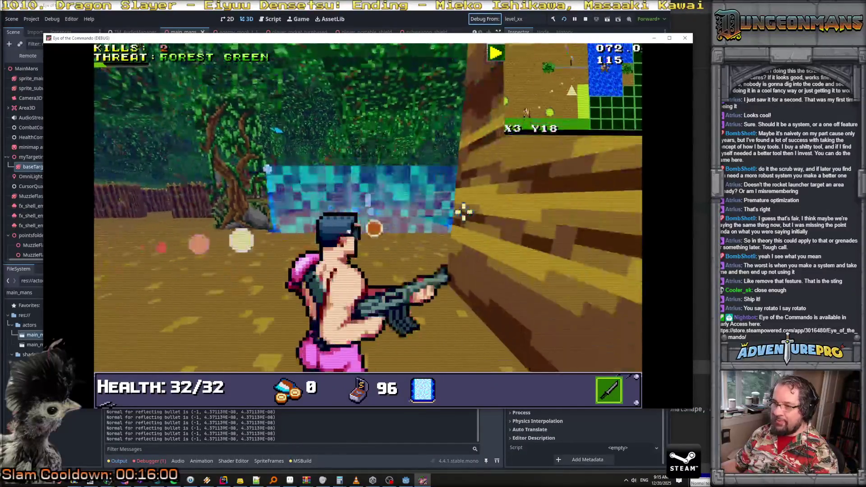
{"action": "key", "text": "a"}
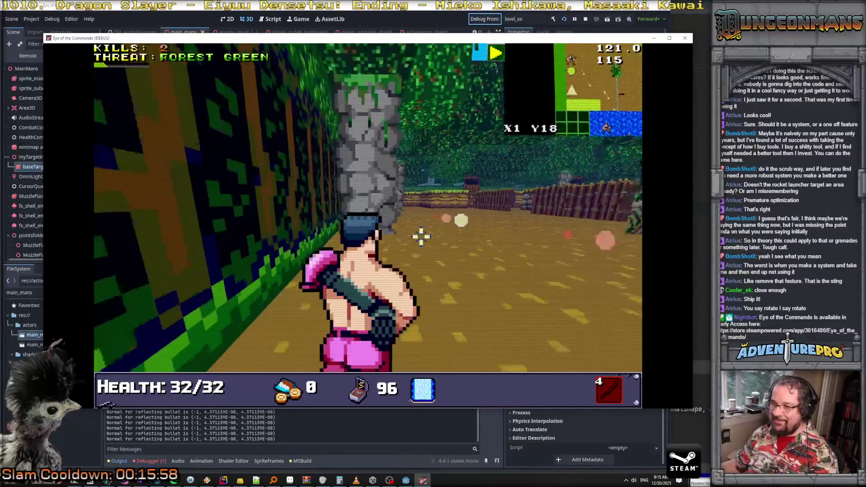
{"action": "key", "text": "w"}
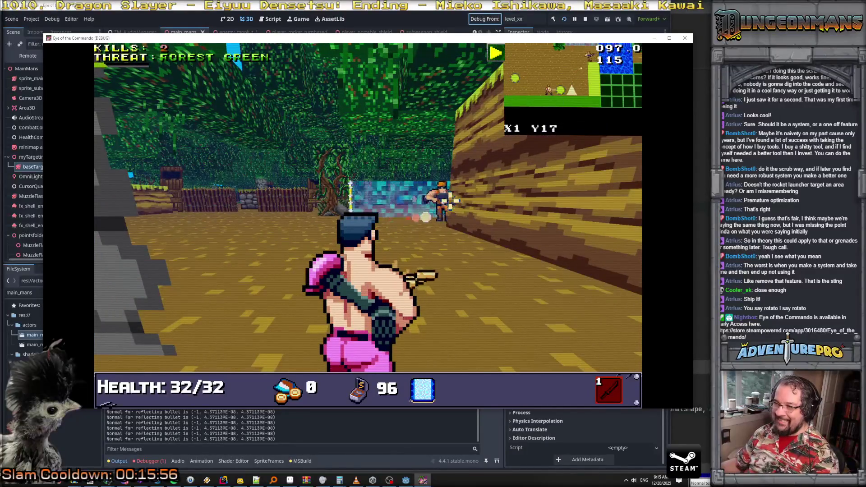
{"action": "key", "text": "d"}
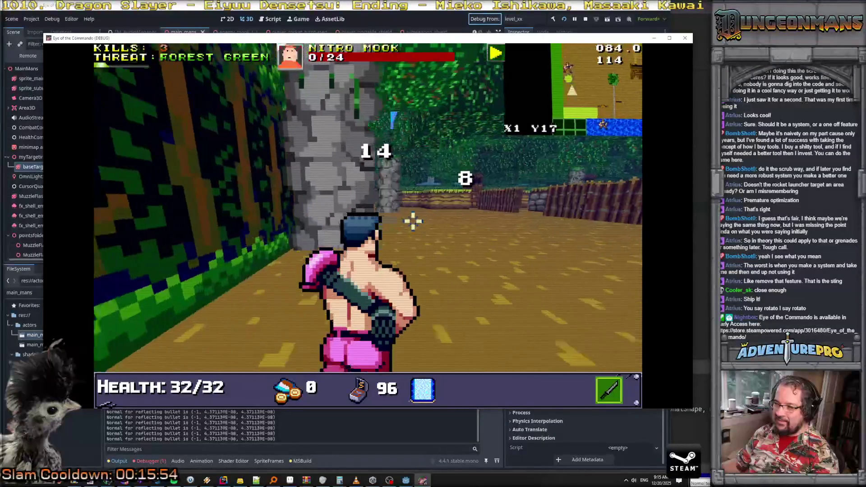
{"action": "key", "text": "d"}
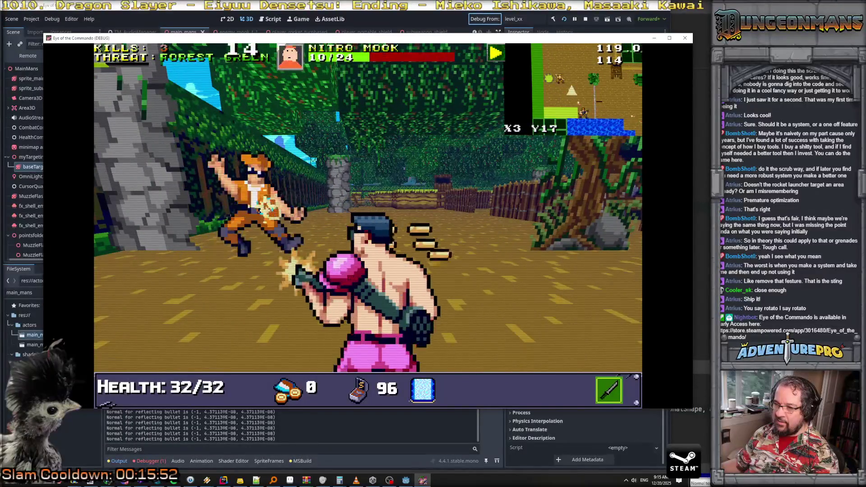
{"action": "key", "text": "a"}
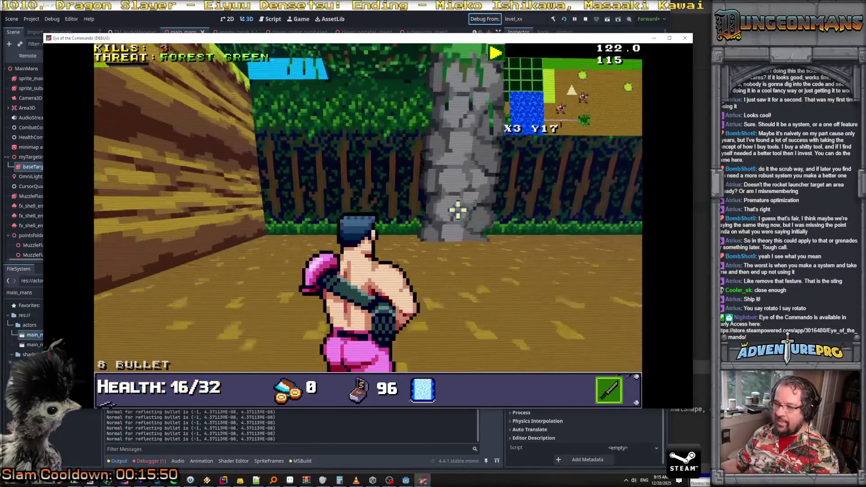
Step: Switch back to the gun, kill Nitro Mooks to reach 5 kills, and open the debug console
{"action": "key", "text": "2"}
{"action": "left_click", "coordinate": [470, 241]}
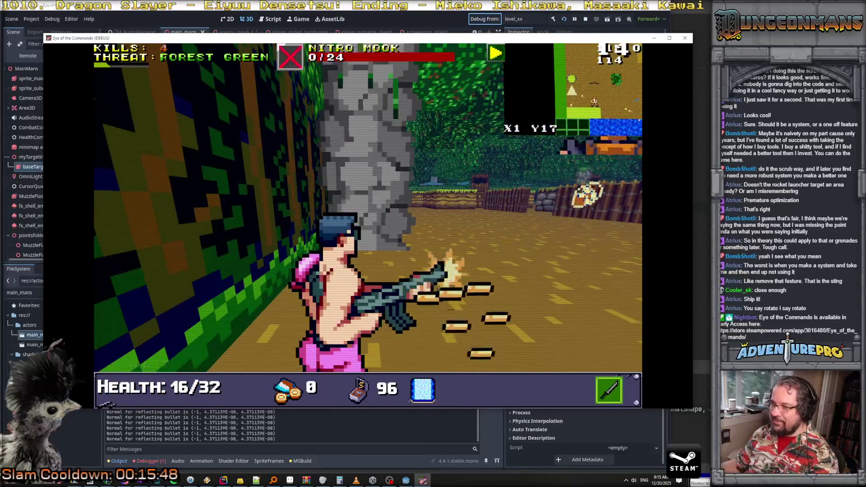
{"action": "key", "text": "a"}
{"action": "left_click", "coordinate": [356, 198]}
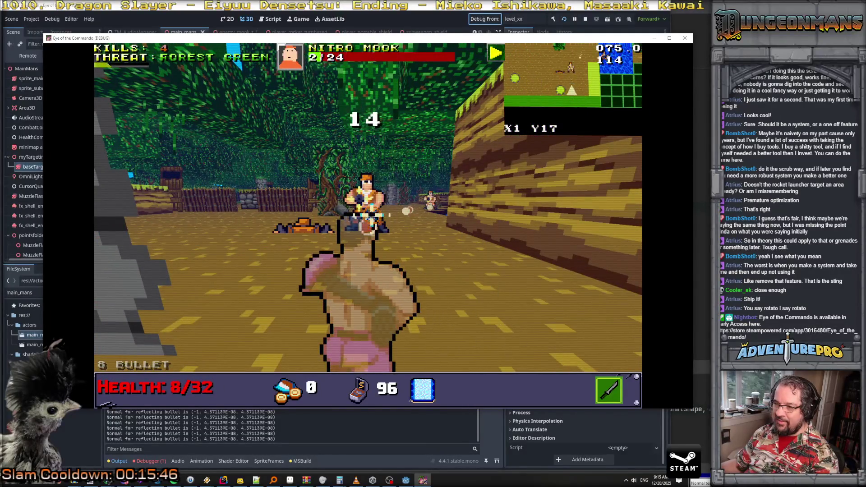
{"action": "key", "text": "s"}
{"action": "left_click", "coordinate": [311, 189]}
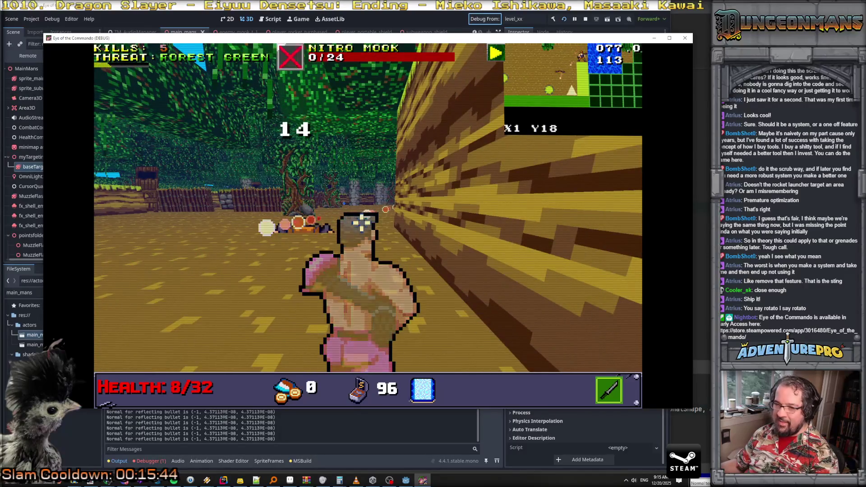
{"action": "key", "text": "grave"}
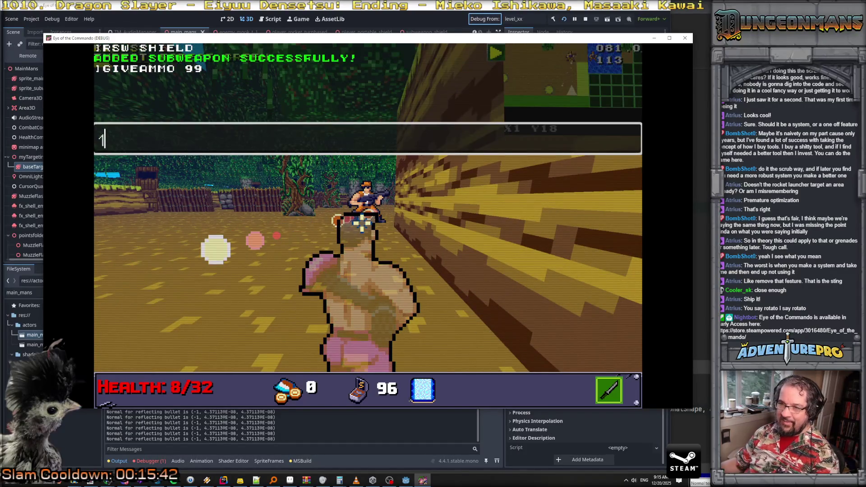
Step: Add the flame subweapon via the console and launch a flame burst onto an enemy
{"action": "type", "text": "RSW FLAME"}
{"action": "key", "text": "Return"}
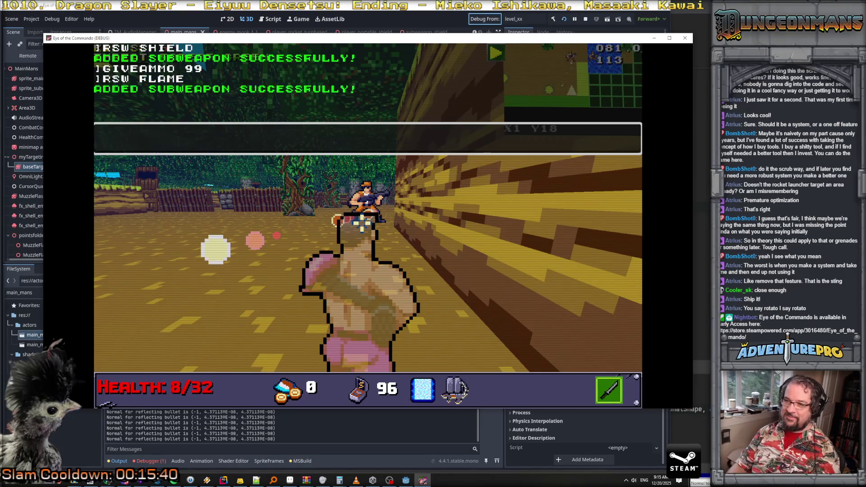
{"action": "key", "text": "grave"}
{"action": "right_click", "coordinate": [362, 223]}
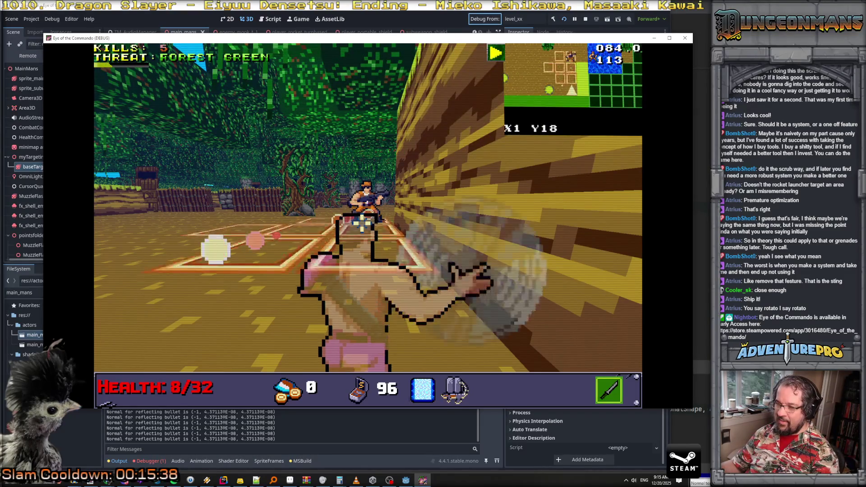
{"action": "left_click", "coordinate": [361, 223]}
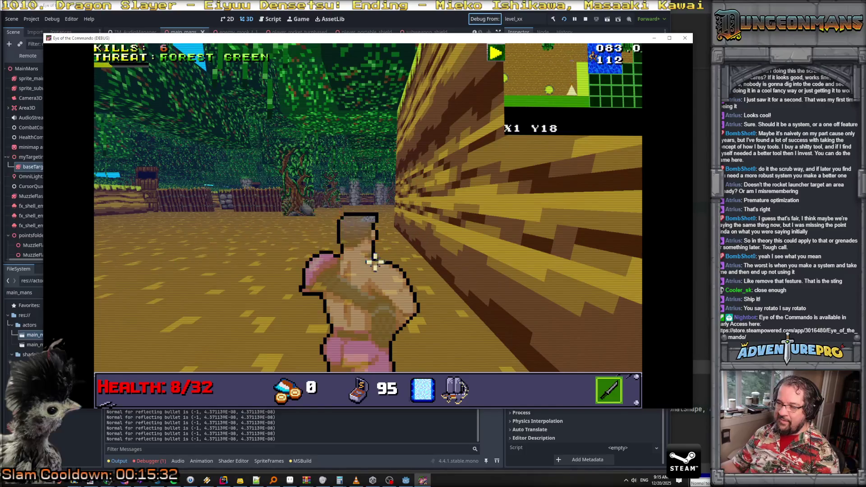
Step: Advance through the level, attacking and shooting the approaching Nitro Mook
{"action": "key", "text": "d"}
{"action": "left_click", "coordinate": [246, 234]}
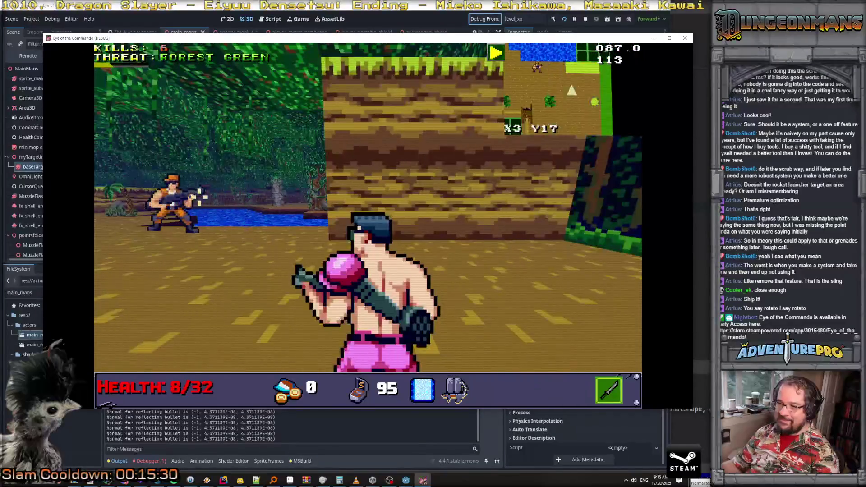
{"action": "key", "text": "s"}
{"action": "key", "text": "a"}
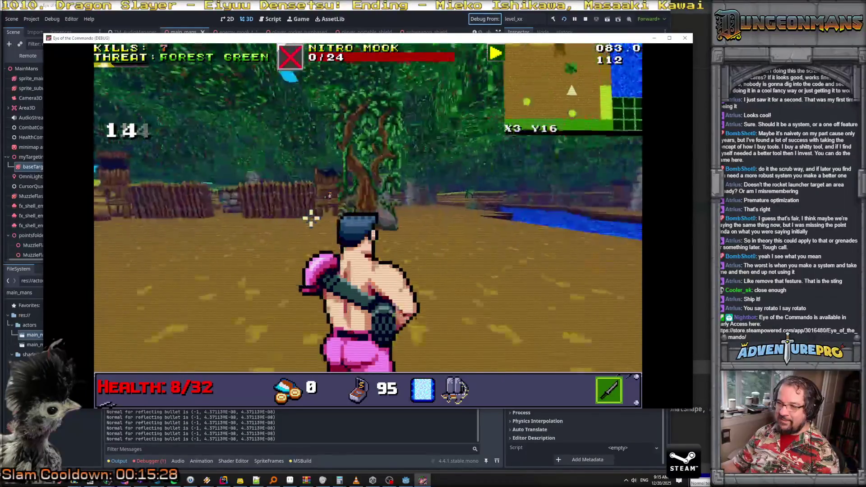
{"action": "key", "text": "w"}
{"action": "key", "text": "w"}
{"action": "key", "text": "d"}
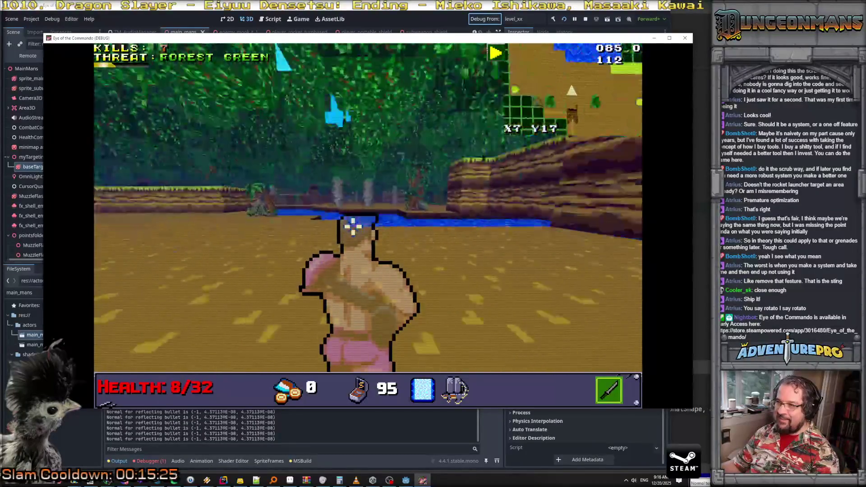
{"action": "key", "text": "w"}
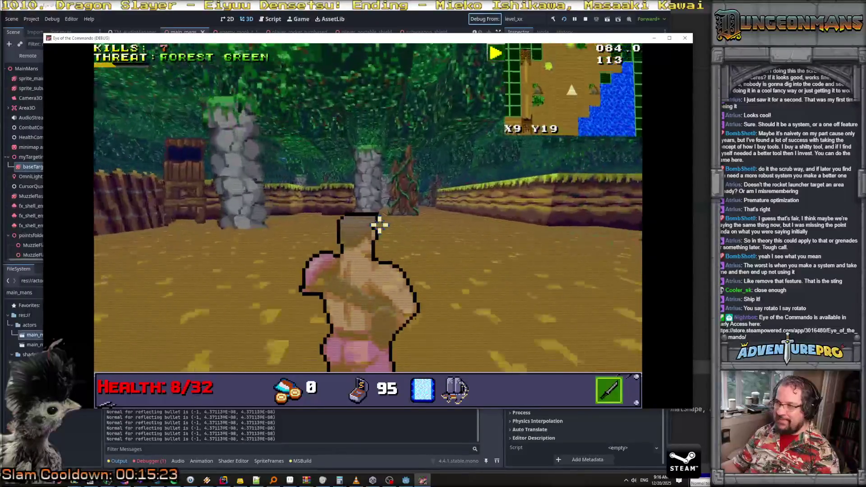
{"action": "left_click", "coordinate": [410, 163]}
{"action": "left_click", "coordinate": [410, 163]}
{"action": "key", "text": "d"}
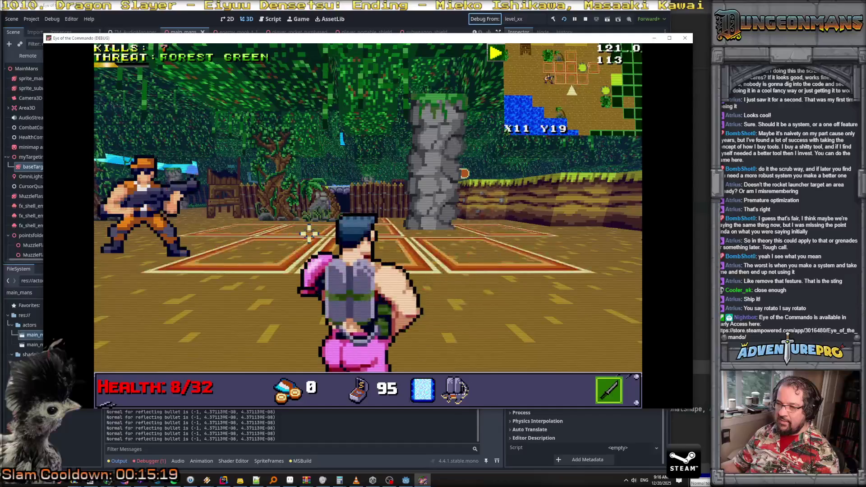
Step: Throw the knife at one Nitro Mook, then turn right and finish another with the rifle
{"action": "left_click", "coordinate": [153, 194]}
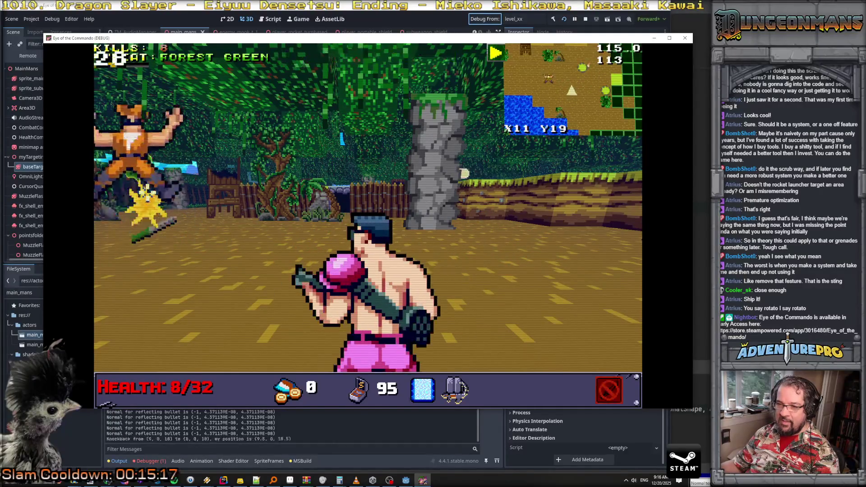
{"action": "key", "text": "w"}
{"action": "key", "text": "w"}
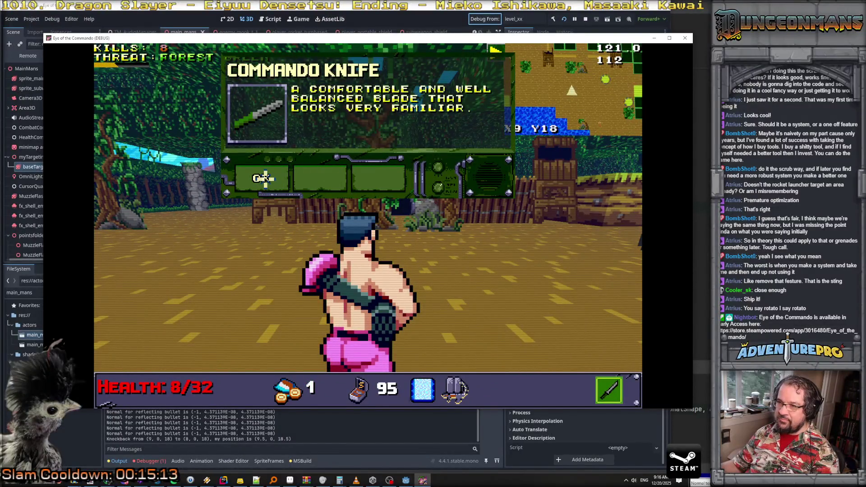
{"action": "key", "text": "d"}
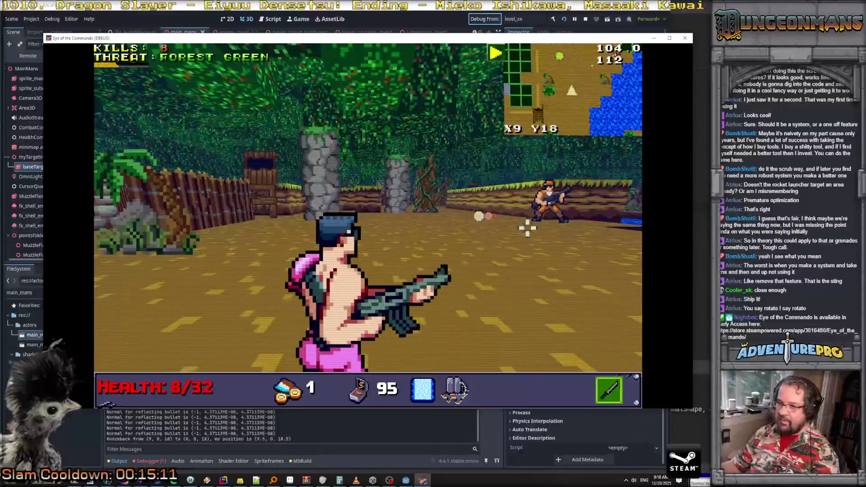
{"action": "right_click", "coordinate": [527, 227]}
{"action": "key", "text": "d"}
{"action": "left_click", "coordinate": [525, 224]}
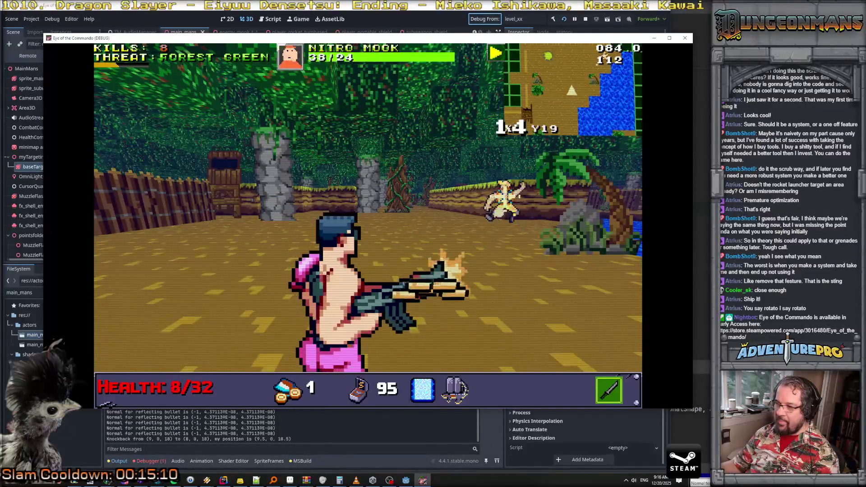
{"action": "left_click", "coordinate": [456, 191]}
Step: Turn left and shoot down a new Nitro Mook, bringing the kill count to 10
{"action": "key", "text": "a"}
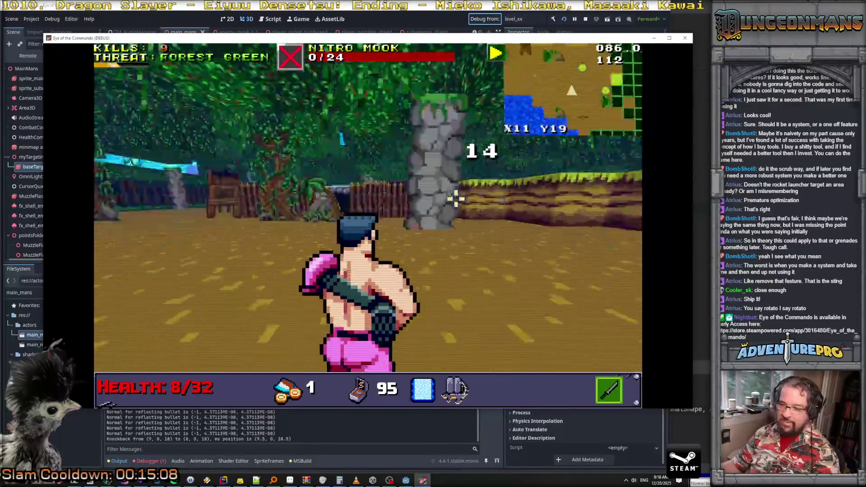
{"action": "key", "text": "a"}
{"action": "left_click", "coordinate": [509, 173]}
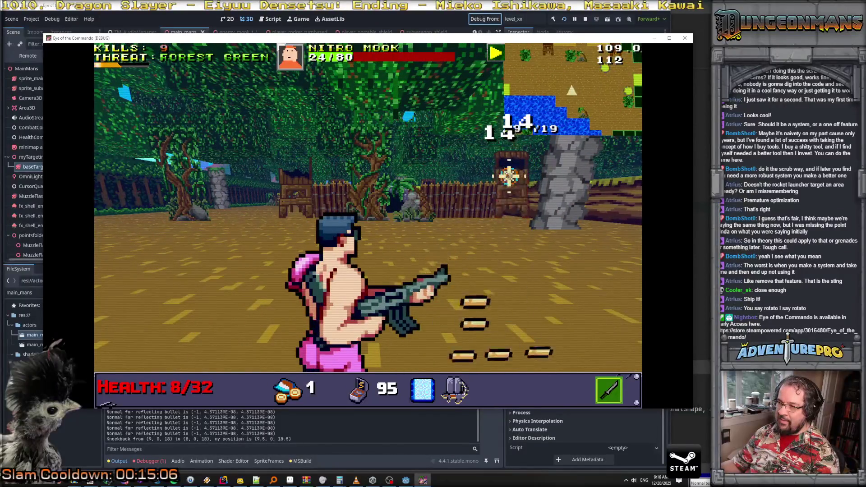
{"action": "left_click", "coordinate": [509, 176]}
Step: Turn away from the kill, advance a tile, and swing a melee attack
{"action": "key", "text": "d"}
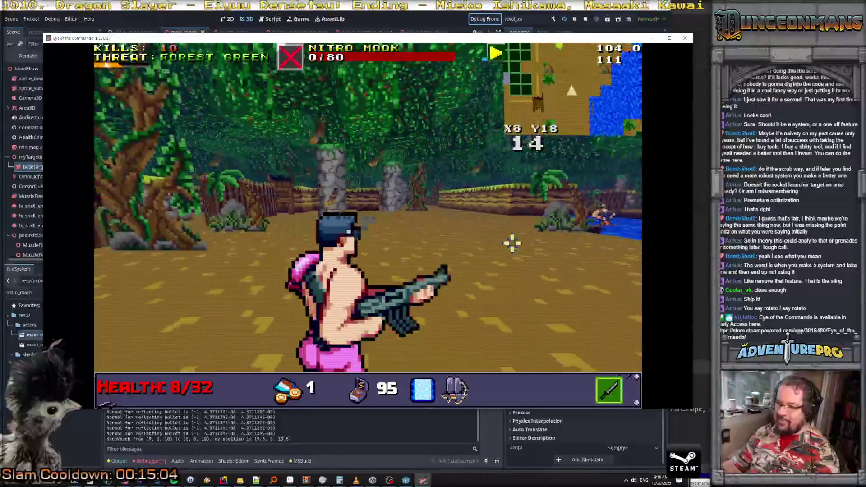
{"action": "key", "text": "d"}
{"action": "key", "text": "w"}
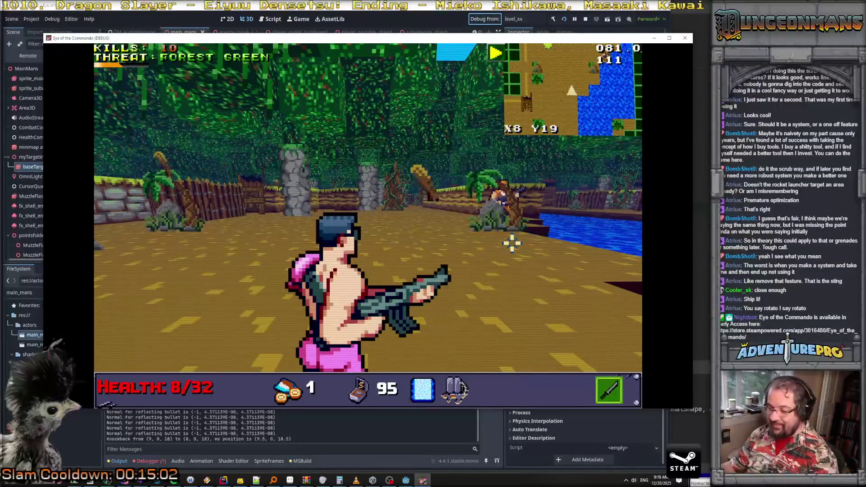
{"action": "right_click", "coordinate": [511, 244]}
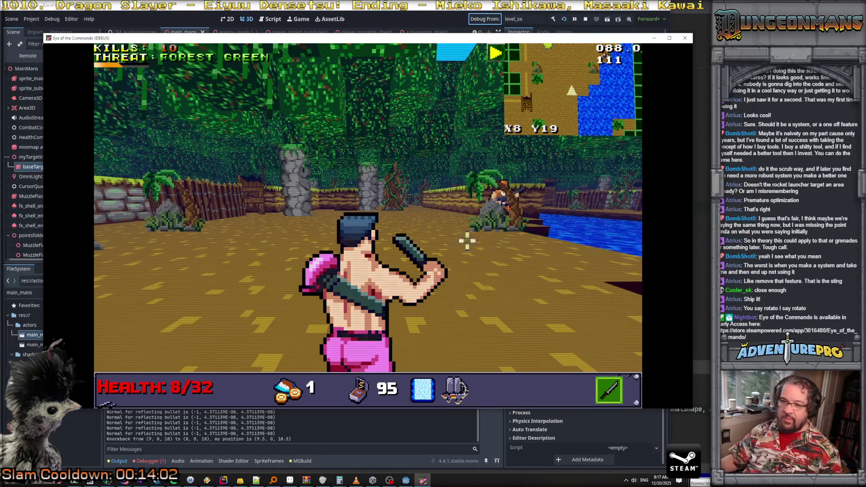
Step: Melee-swing with the rifle, then with the launcher, and bring up the Sounds Resource browser window
{"action": "key", "text": "1"}
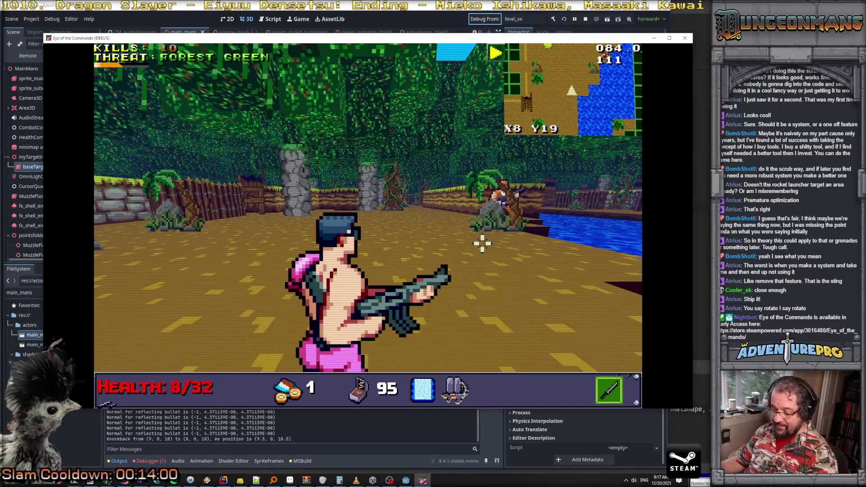
{"action": "right_click", "coordinate": [481, 244]}
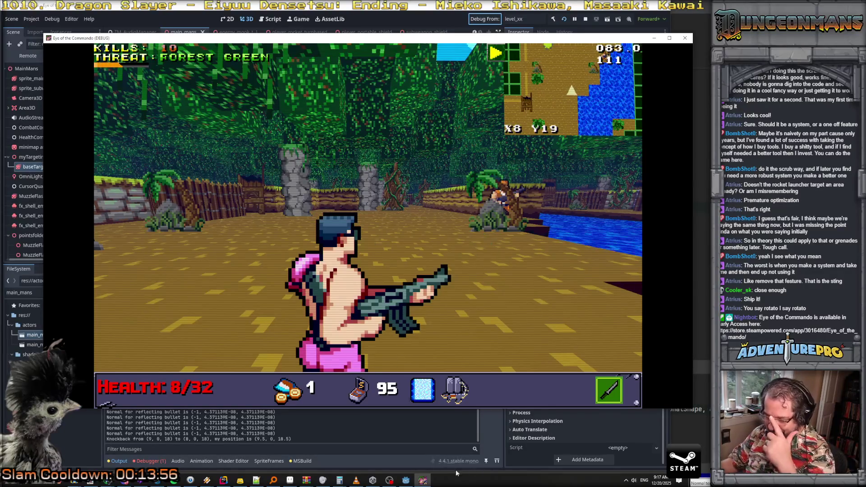
{"action": "key", "text": "2"}
{"action": "right_click", "coordinate": [124, 247]}
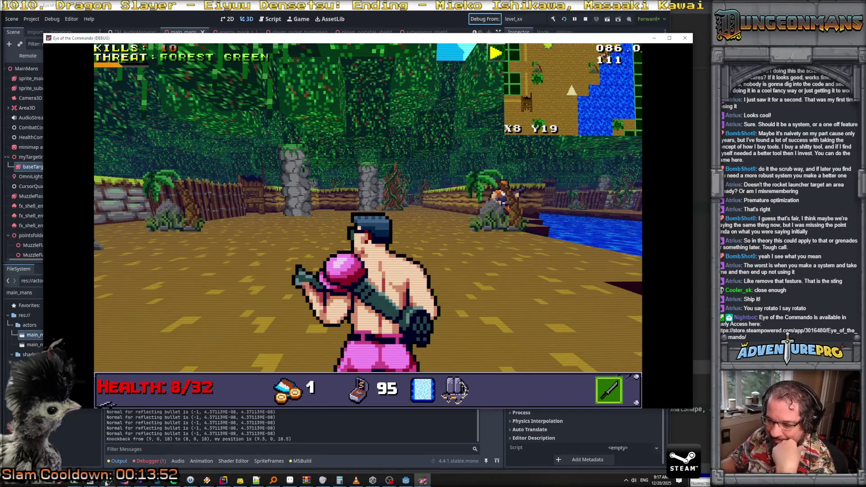
{"action": "left_click", "coordinate": [90, 481]}
{"action": "left_click", "coordinate": [493, 467]}
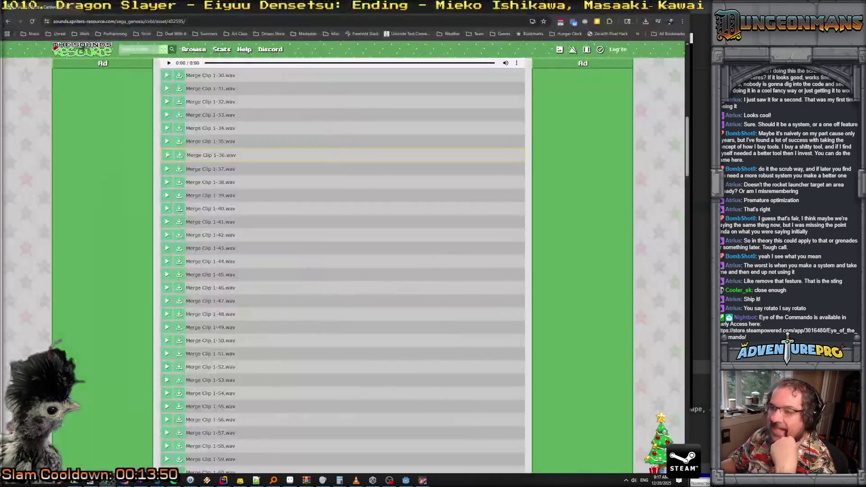
Step: Play Merge Clips 1-20 through 1-25 in the sound list
{"action": "scroll", "coordinate": [209, 160], "scroll_direction": "up", "scroll_amount": 4}
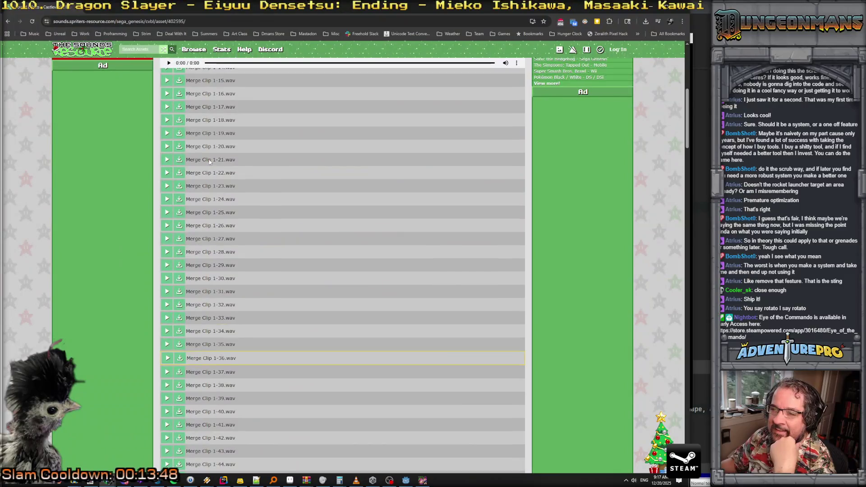
{"action": "left_click", "coordinate": [166, 147]}
{"action": "left_click", "coordinate": [166, 163]}
{"action": "left_click", "coordinate": [166, 174]}
{"action": "left_click", "coordinate": [167, 189]}
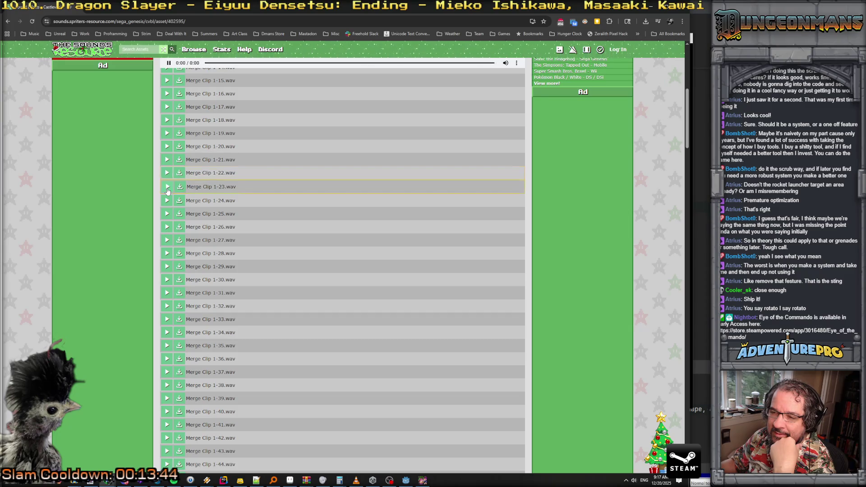
{"action": "left_click", "coordinate": [166, 201]}
{"action": "left_click", "coordinate": [166, 215]}
Step: Play Merge Clips 1-26 through 1-31, then go back to the previous page
{"action": "left_click", "coordinate": [166, 228]}
{"action": "left_click", "coordinate": [166, 240]}
{"action": "left_click", "coordinate": [167, 254]}
{"action": "left_click", "coordinate": [166, 266]}
{"action": "left_click", "coordinate": [167, 280]}
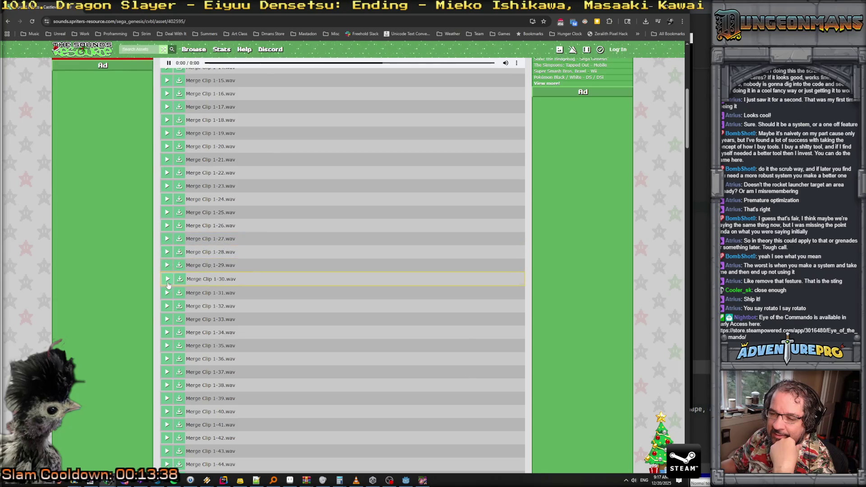
{"action": "left_click", "coordinate": [167, 294]}
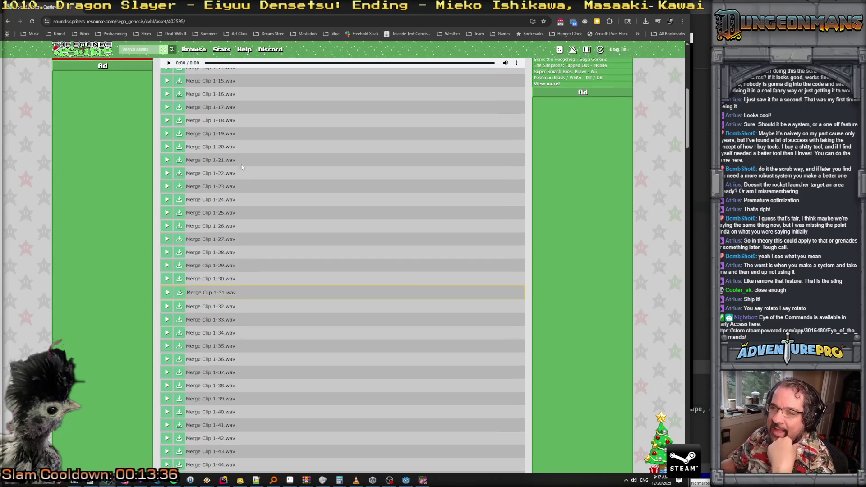
{"action": "scroll", "coordinate": [242, 164], "scroll_direction": "up", "scroll_amount": 5}
{"action": "key", "text": "alt+Left"}
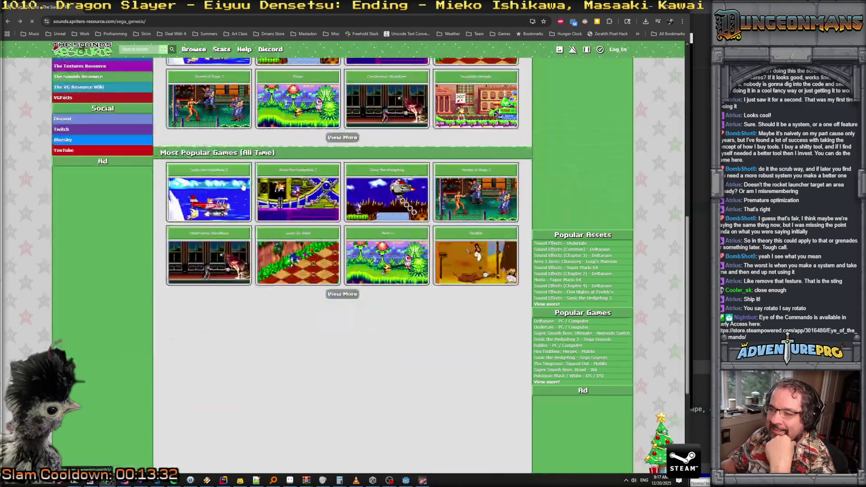
Step: Expand the Most Popular Sega Genesis games list with View More and scroll through the game grid
{"action": "scroll", "coordinate": [322, 166], "scroll_direction": "up", "scroll_amount": 6}
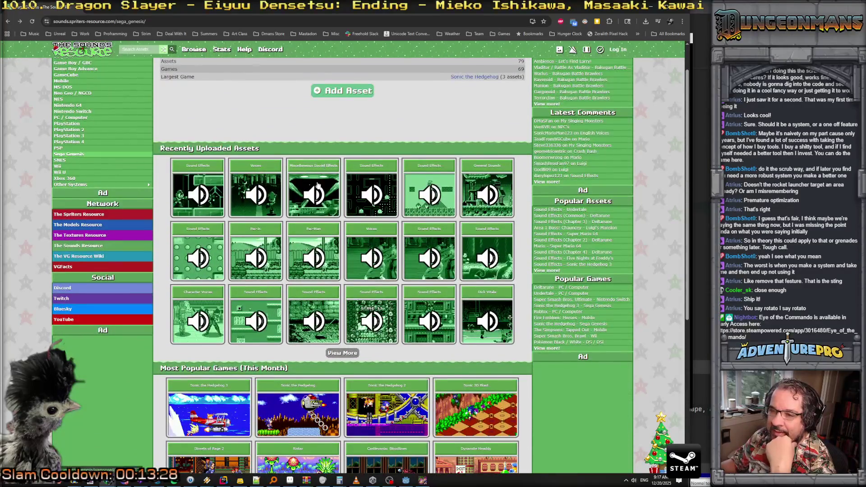
{"action": "scroll", "coordinate": [287, 192], "scroll_direction": "down", "scroll_amount": 5}
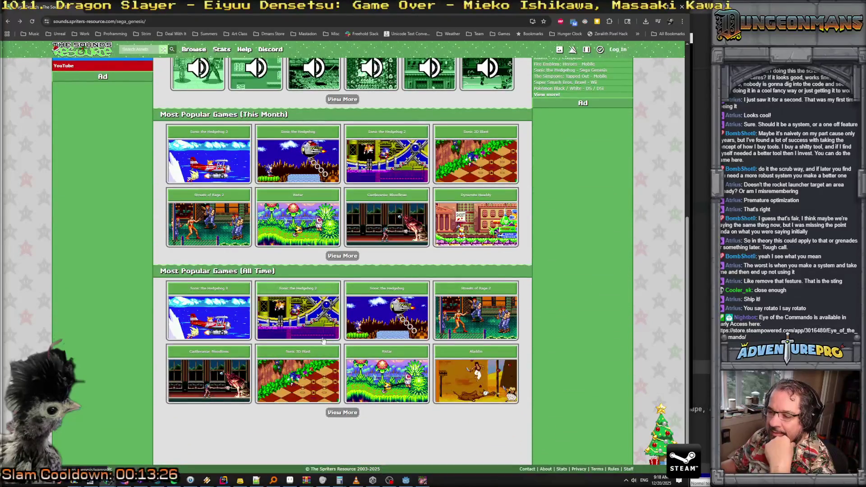
{"action": "left_click", "coordinate": [337, 414]}
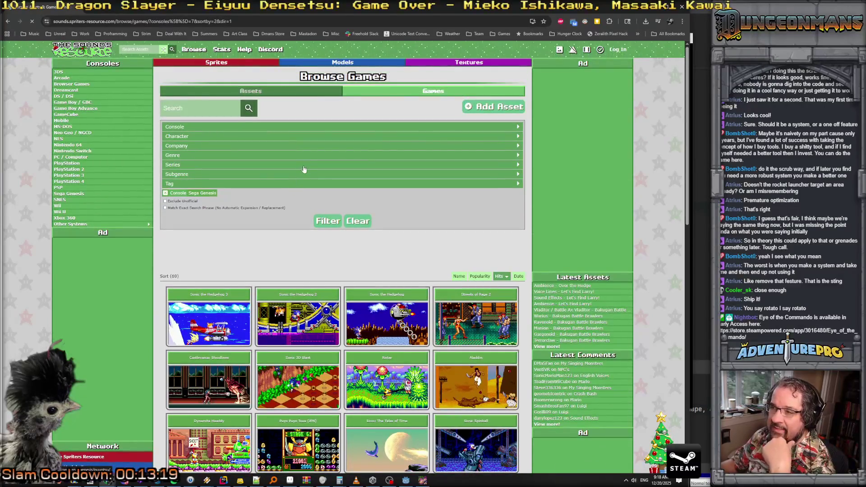
{"action": "scroll", "coordinate": [342, 181], "scroll_direction": "down", "scroll_amount": 5}
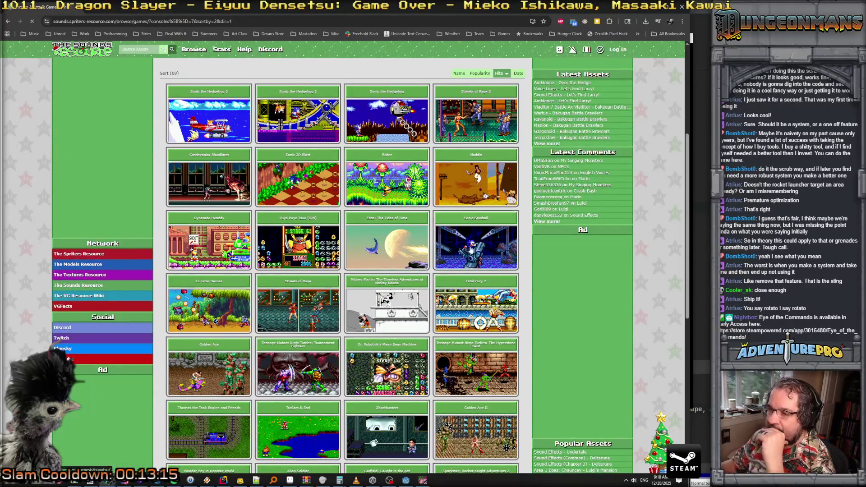
{"action": "scroll", "coordinate": [304, 266], "scroll_direction": "down", "scroll_amount": 5}
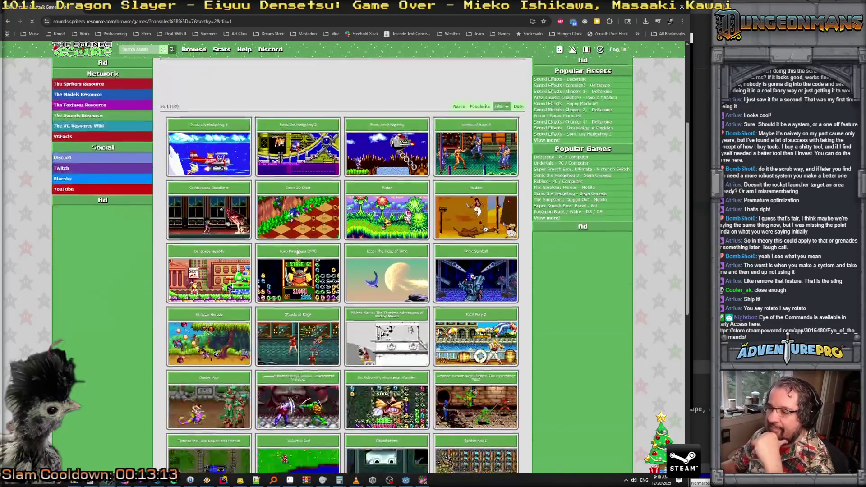
{"action": "scroll", "coordinate": [304, 267], "scroll_direction": "down", "scroll_amount": 2}
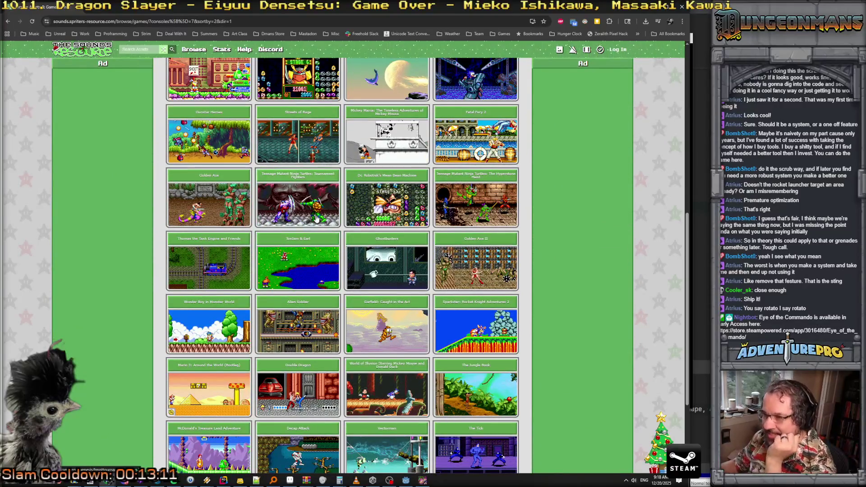
{"action": "scroll", "coordinate": [430, 231], "scroll_direction": "down", "scroll_amount": 3}
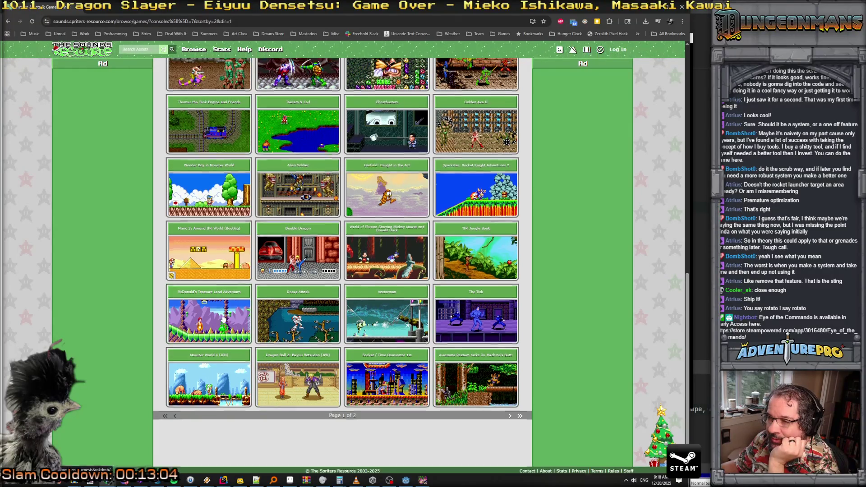
{"action": "scroll", "coordinate": [289, 302], "scroll_direction": "up", "scroll_amount": 1}
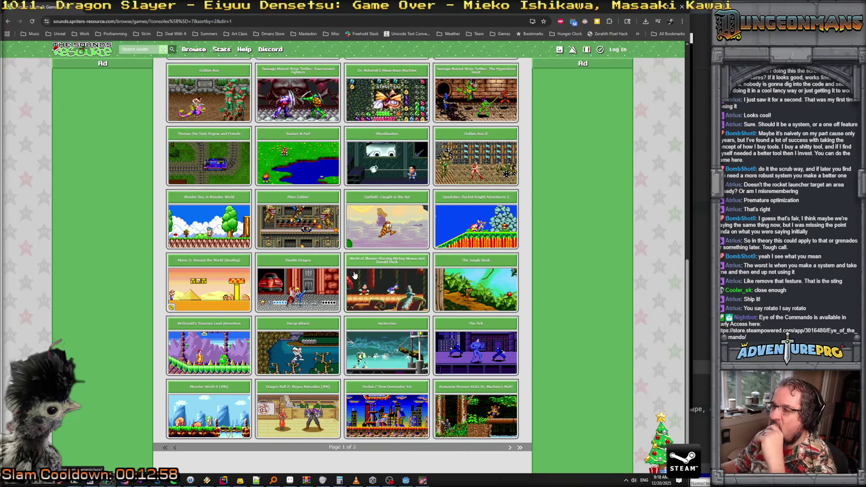
{"action": "scroll", "coordinate": [354, 275], "scroll_direction": "up", "scroll_amount": 2}
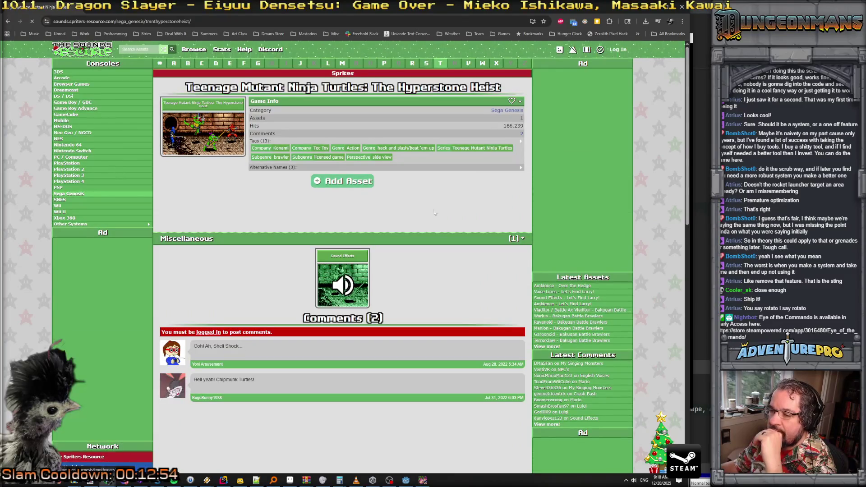
{"action": "left_click", "coordinate": [343, 282]}
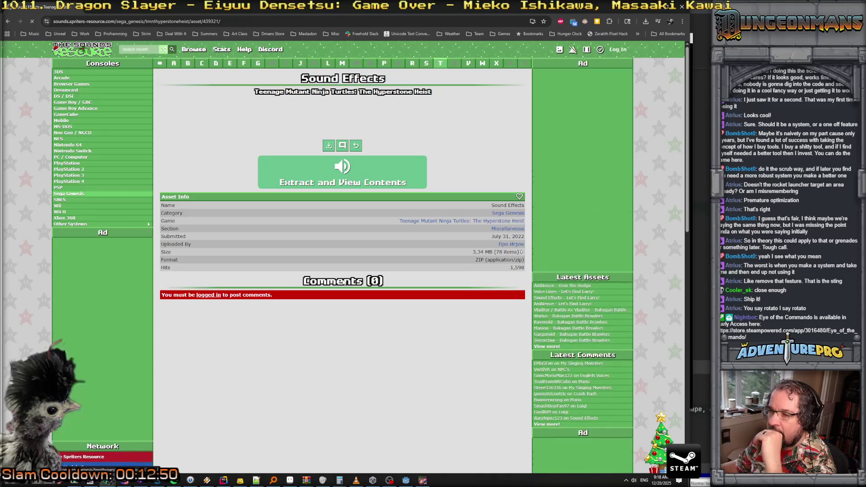
{"action": "left_click", "coordinate": [344, 173]}
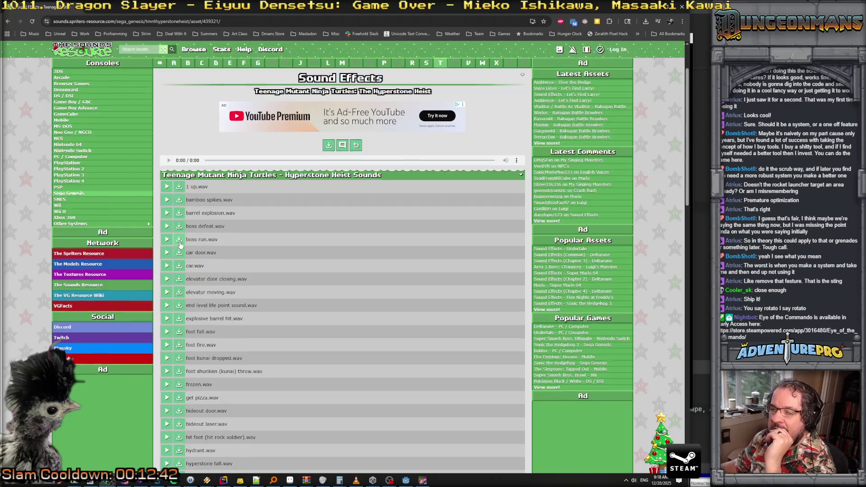
{"action": "scroll", "coordinate": [189, 241], "scroll_direction": "down", "scroll_amount": 2}
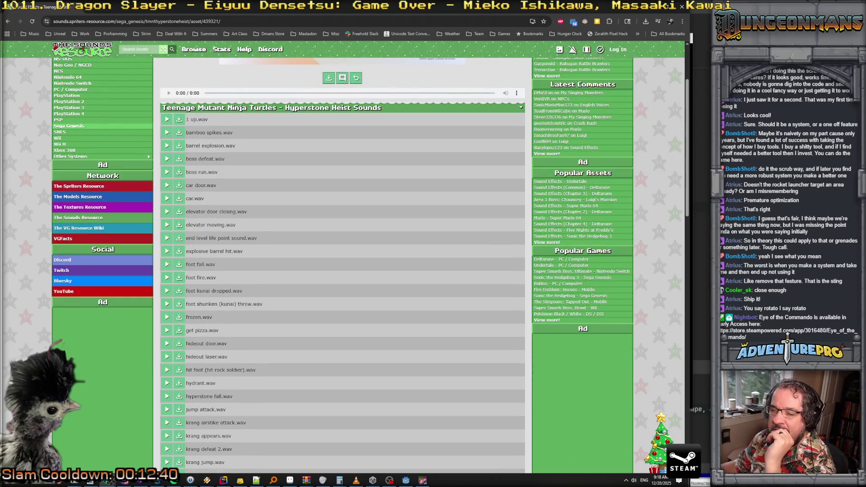
{"action": "scroll", "coordinate": [160, 243], "scroll_direction": "down", "scroll_amount": 1}
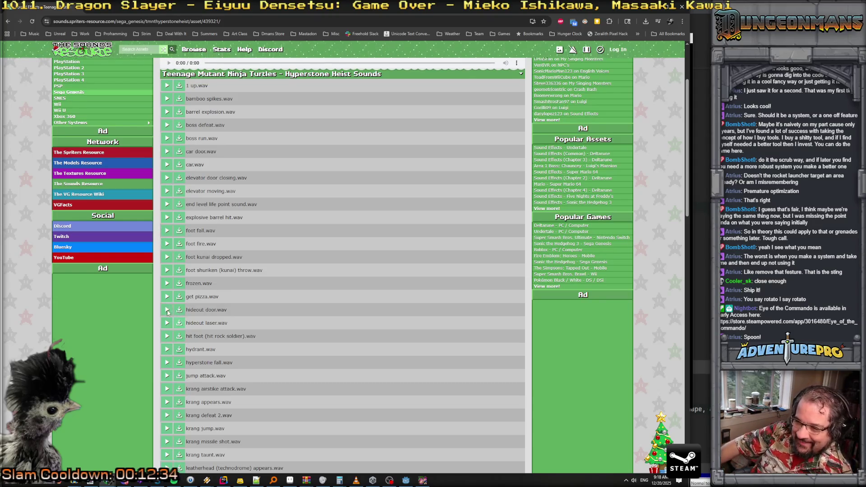
{"action": "left_click", "coordinate": [166, 310]}
Step: Preview frozen, foot fire, foot fall, car door, boss run and car .wav sounds
{"action": "left_click", "coordinate": [167, 284]}
{"action": "left_click", "coordinate": [166, 244]}
{"action": "left_click", "coordinate": [165, 231]}
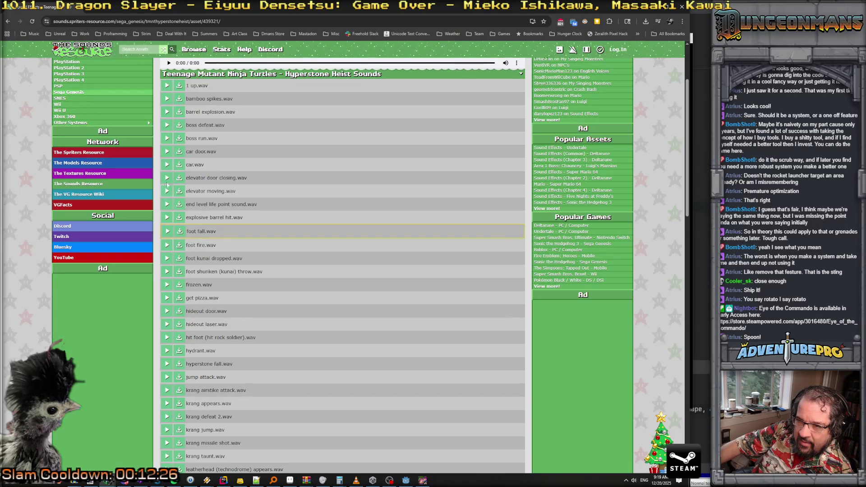
{"action": "left_click", "coordinate": [167, 152]}
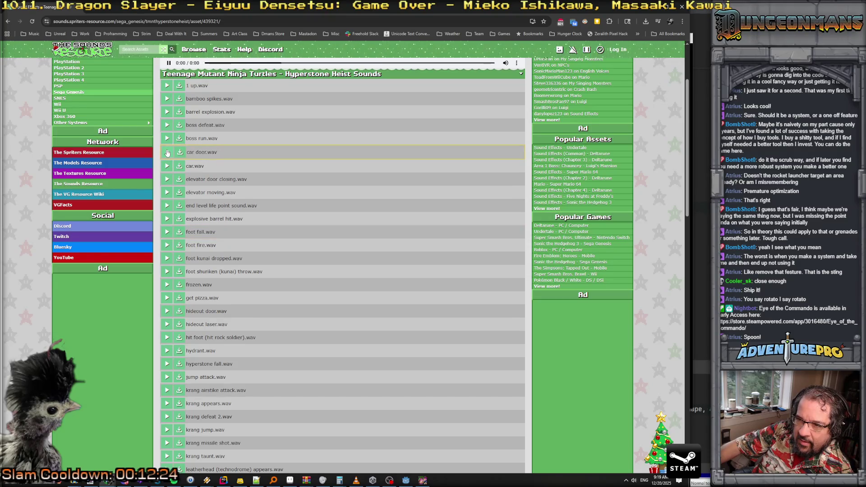
{"action": "left_click", "coordinate": [167, 138]}
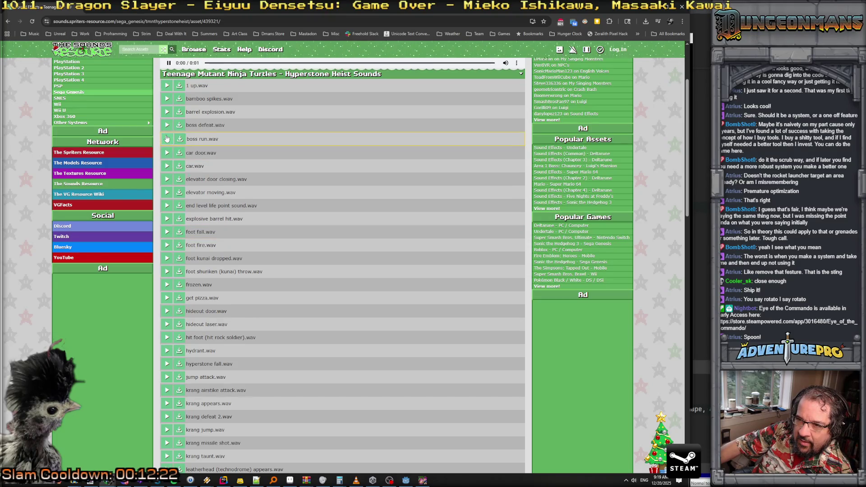
{"action": "left_click", "coordinate": [166, 165]}
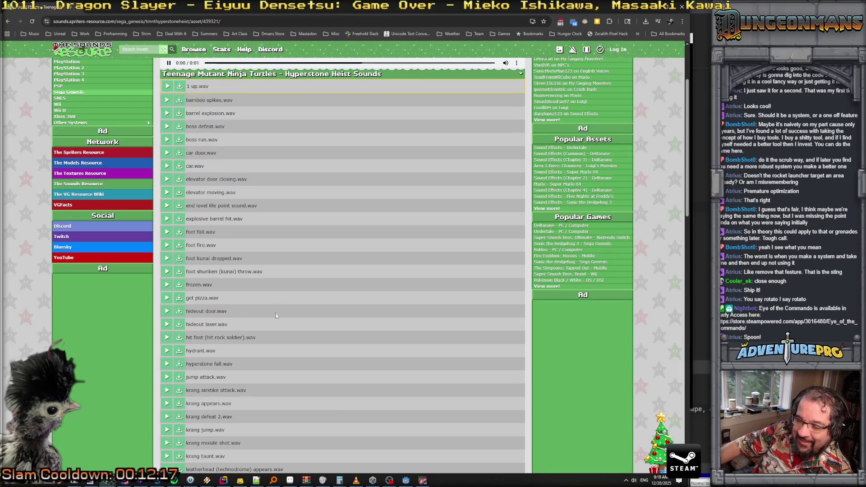
Step: Preview pizza power, pizza power (single), rock soldier shots, robots explosion and rodney lasso sounds
{"action": "scroll", "coordinate": [275, 326], "scroll_direction": "down", "scroll_amount": 5}
{"action": "scroll", "coordinate": [276, 328], "scroll_direction": "down", "scroll_amount": 1}
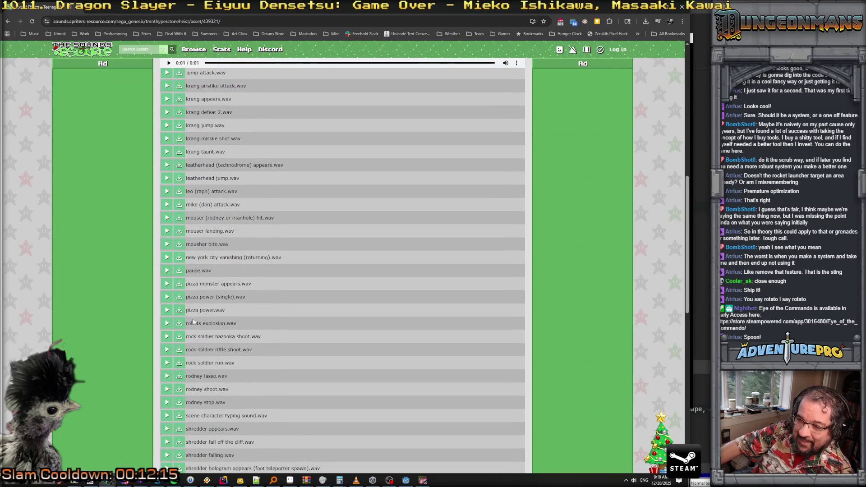
{"action": "left_click", "coordinate": [167, 309]}
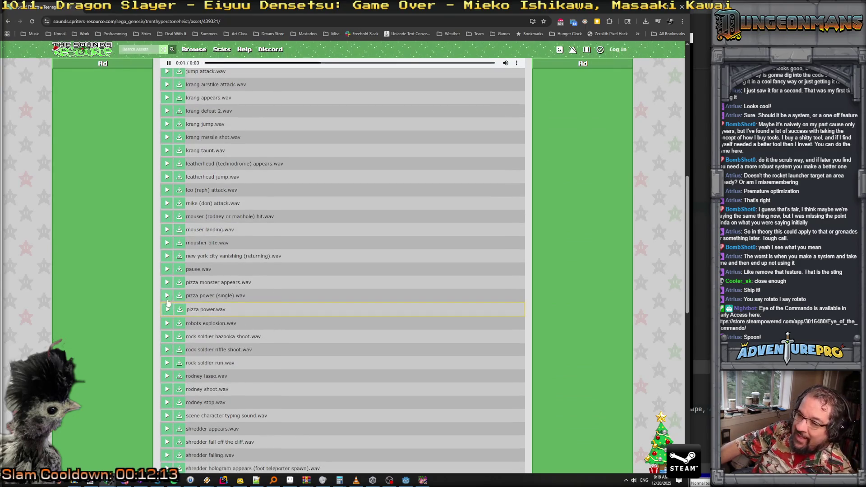
{"action": "left_click", "coordinate": [167, 296]}
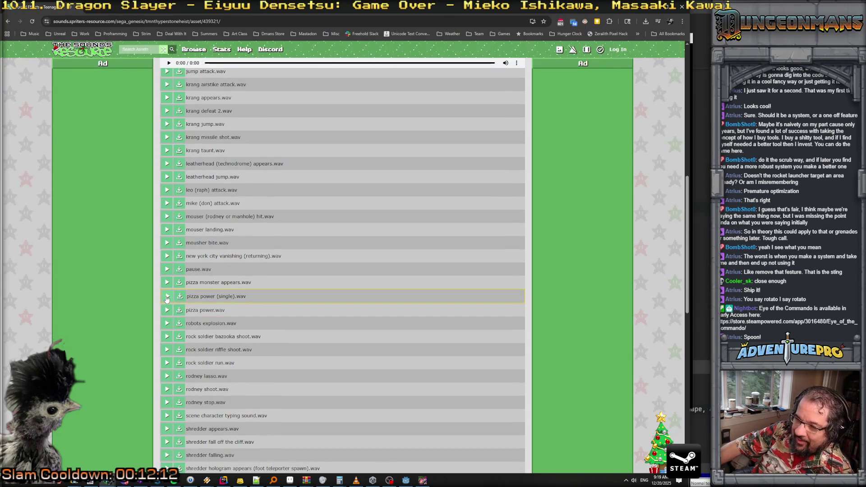
{"action": "left_click", "coordinate": [166, 338]}
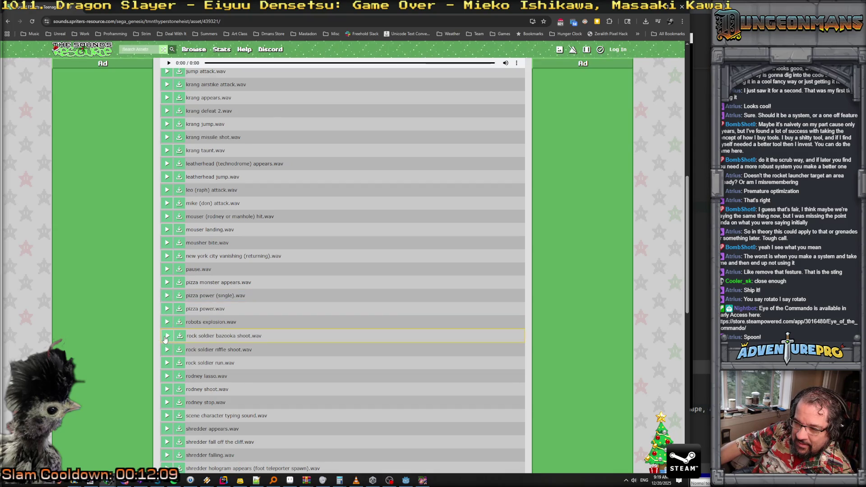
{"action": "left_click", "coordinate": [166, 323]}
{"action": "left_click", "coordinate": [167, 350]}
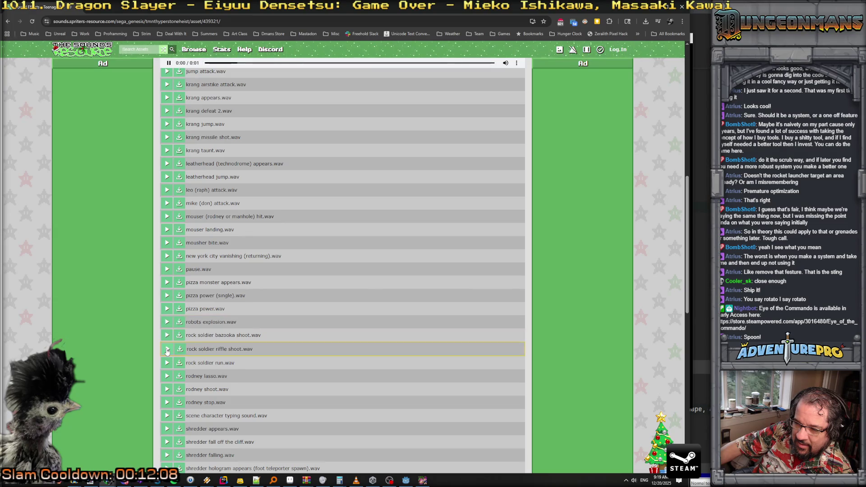
{"action": "left_click", "coordinate": [167, 374]}
Step: Alternate between rodney shoot.wav and rodney lasso.wav several times to compare them
{"action": "scroll", "coordinate": [166, 316], "scroll_direction": "down", "scroll_amount": 2}
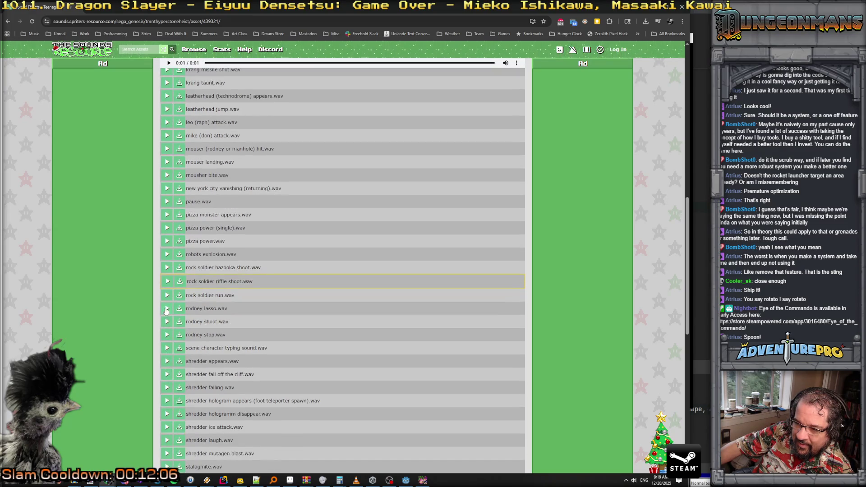
{"action": "left_click", "coordinate": [167, 321]}
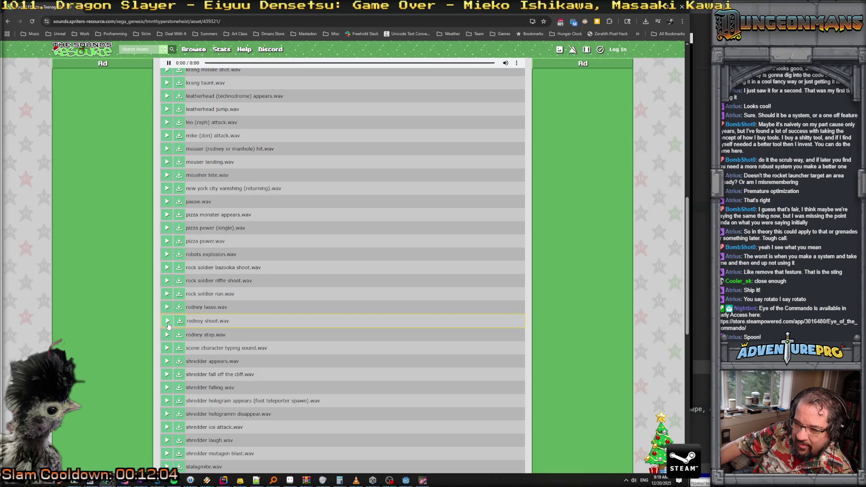
{"action": "left_click", "coordinate": [167, 309]}
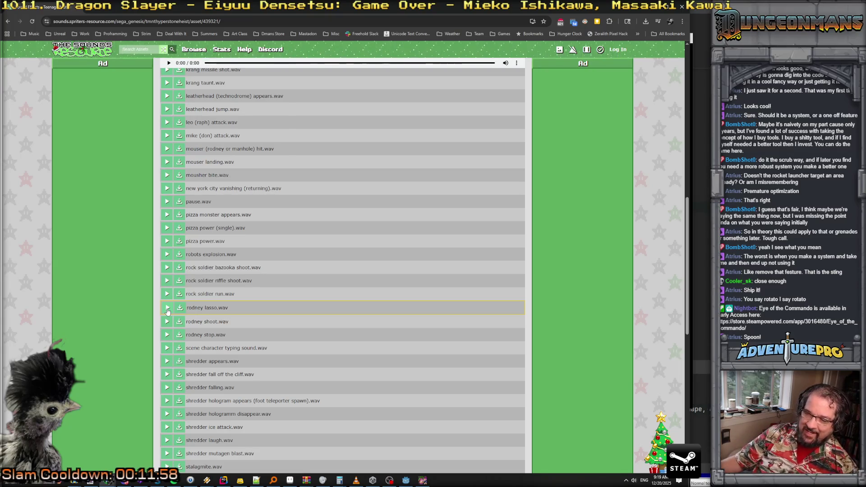
{"action": "left_click", "coordinate": [167, 320]}
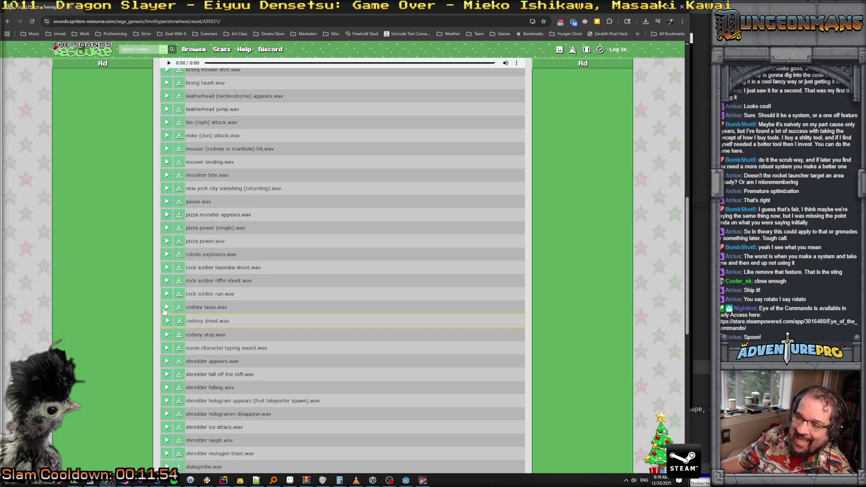
{"action": "left_click", "coordinate": [166, 307]}
{"action": "left_click", "coordinate": [167, 322]}
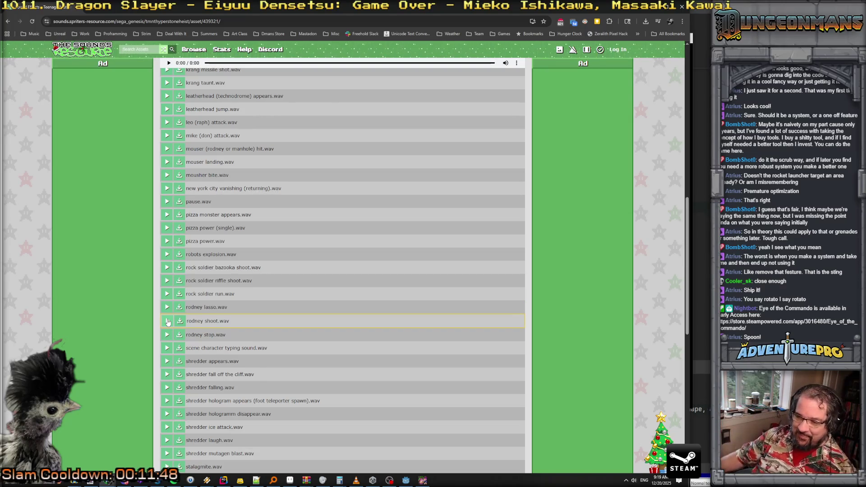
{"action": "scroll", "coordinate": [175, 383], "scroll_direction": "down", "scroll_amount": 2}
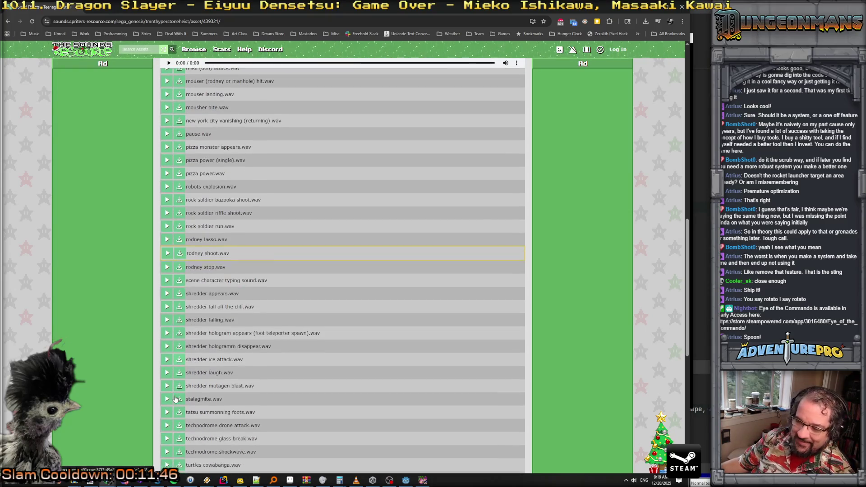
Step: Preview turtles deck hit, deck back hit, cowabanga, lets kick shell and smach pain sounds
{"action": "scroll", "coordinate": [176, 398], "scroll_direction": "down", "scroll_amount": 2}
{"action": "left_click", "coordinate": [166, 423]}
{"action": "left_click", "coordinate": [167, 410]}
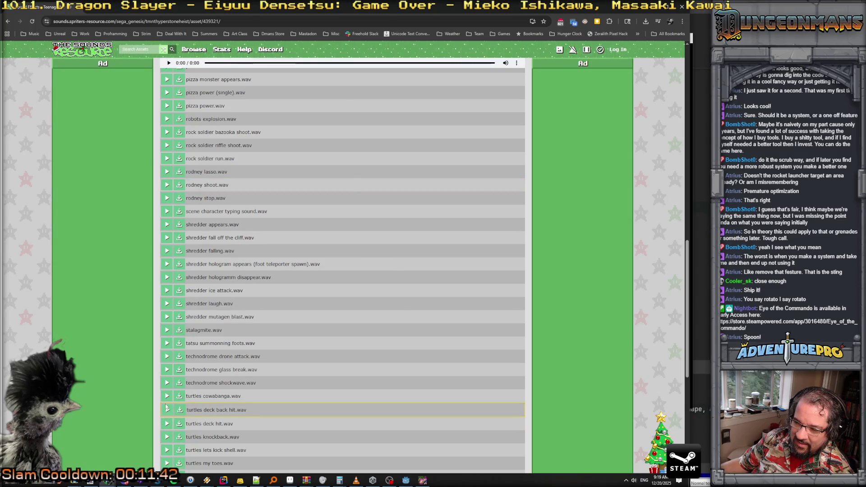
{"action": "left_click", "coordinate": [167, 396]}
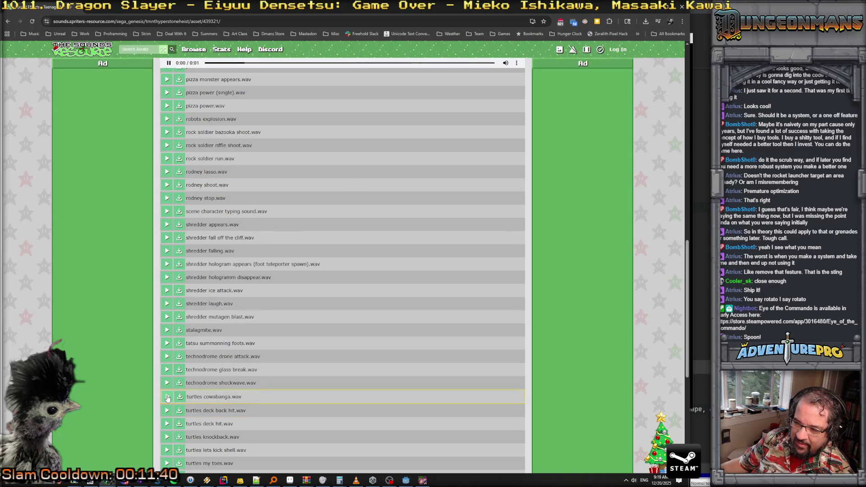
{"action": "scroll", "coordinate": [167, 398], "scroll_direction": "down", "scroll_amount": 2}
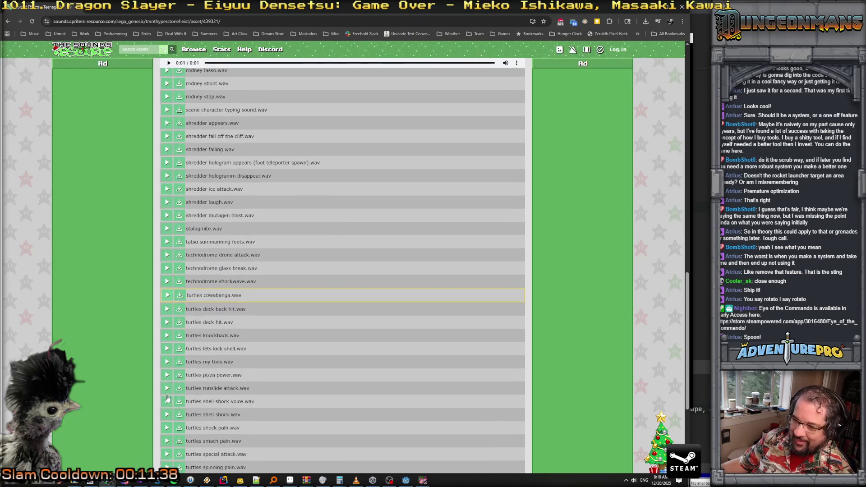
{"action": "left_click", "coordinate": [167, 348]}
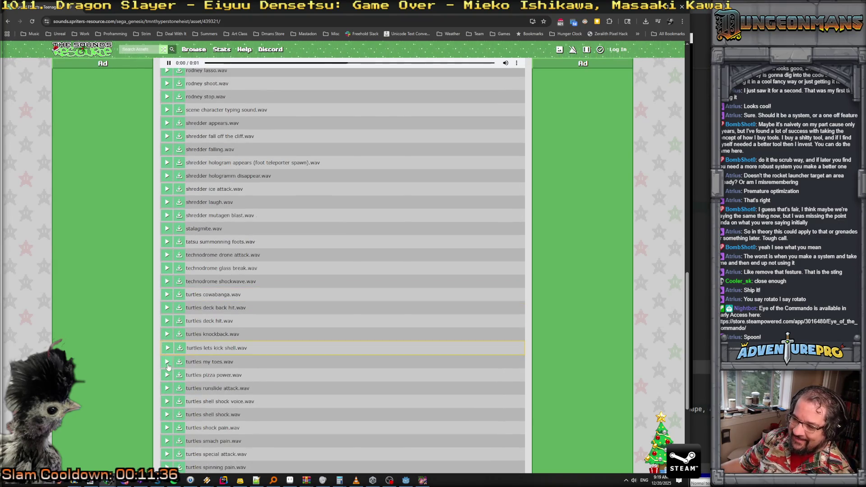
{"action": "scroll", "coordinate": [167, 368], "scroll_direction": "down", "scroll_amount": 1}
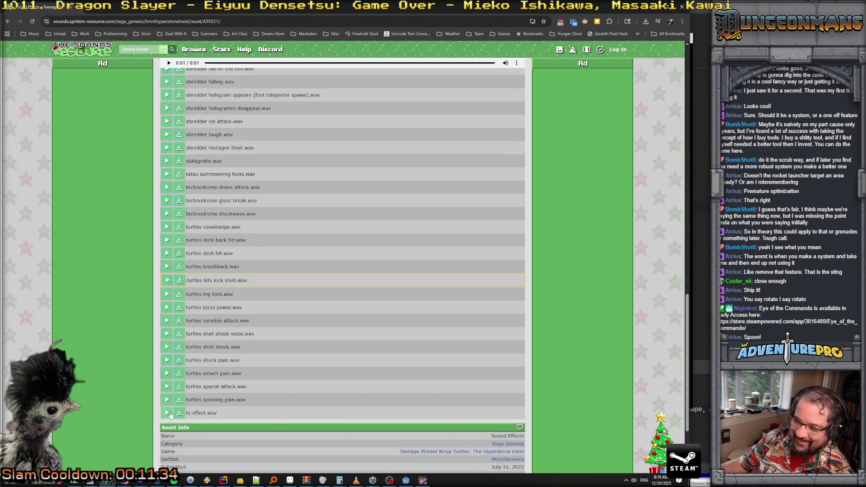
{"action": "left_click", "coordinate": [168, 373]}
Step: Preview stalagmite, shredder mutagen blast, shredder laugh and both shredder hologram sounds
{"action": "scroll", "coordinate": [167, 374], "scroll_direction": "up", "scroll_amount": 3}
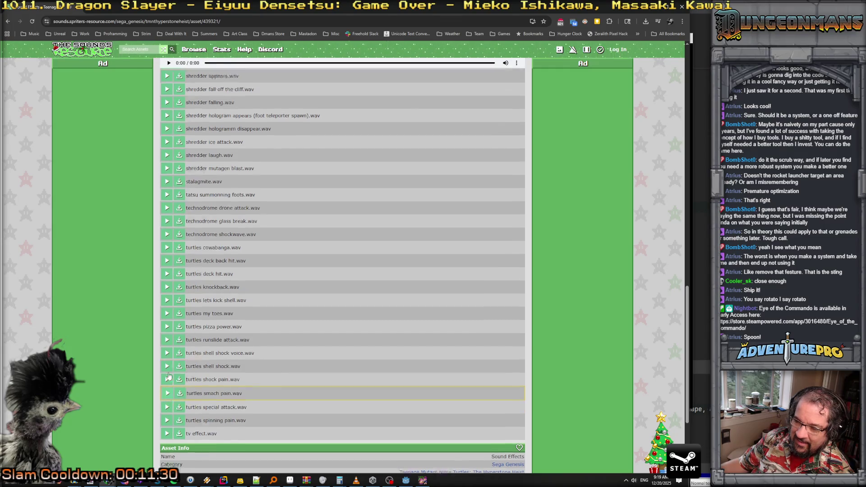
{"action": "left_click", "coordinate": [167, 330]}
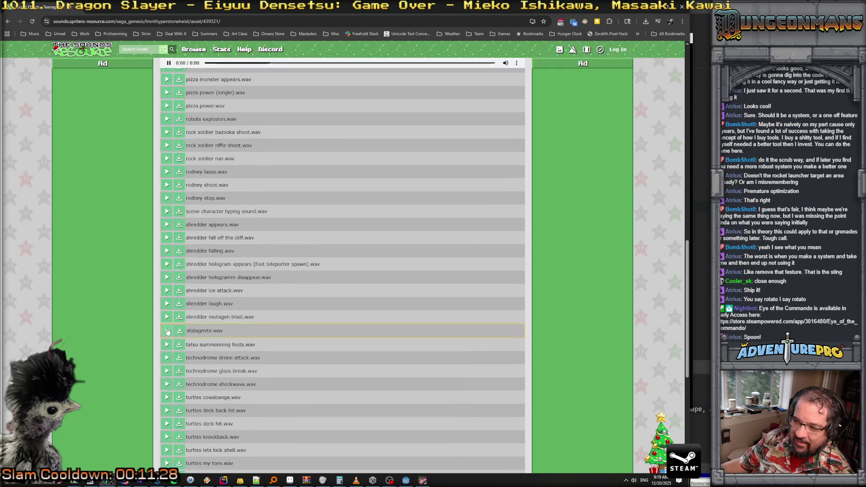
{"action": "left_click", "coordinate": [167, 317]}
{"action": "left_click", "coordinate": [167, 304]}
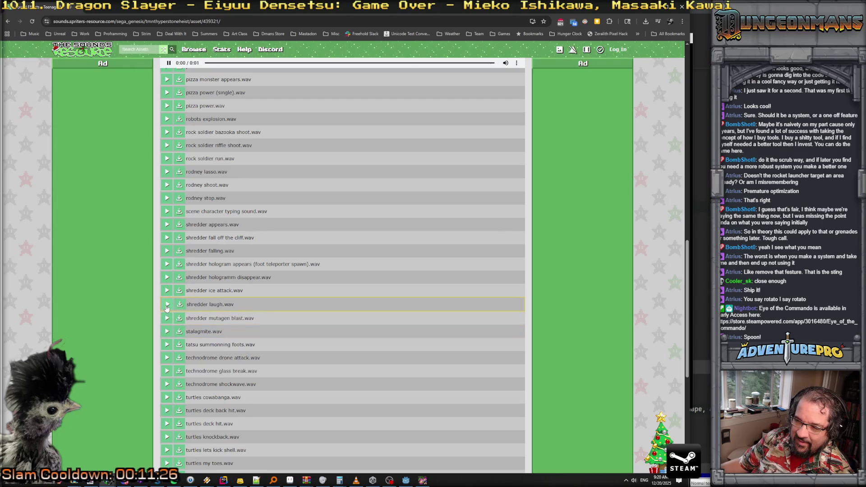
{"action": "left_click", "coordinate": [166, 278]}
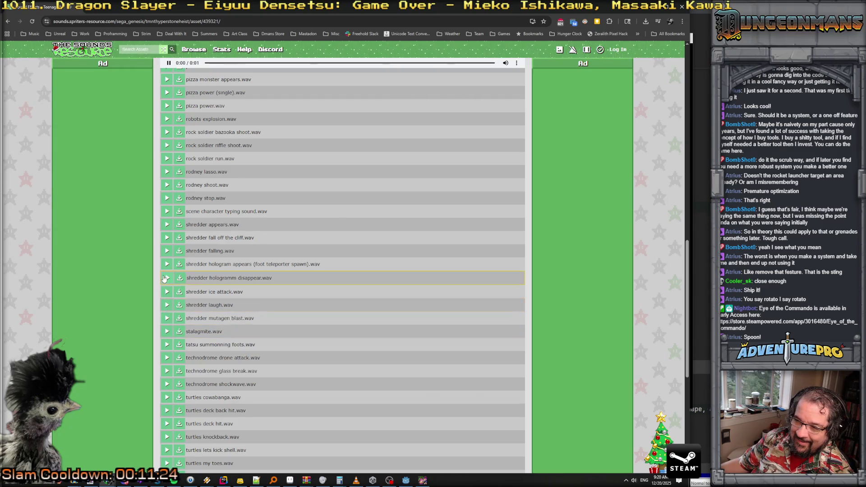
{"action": "left_click", "coordinate": [167, 265]}
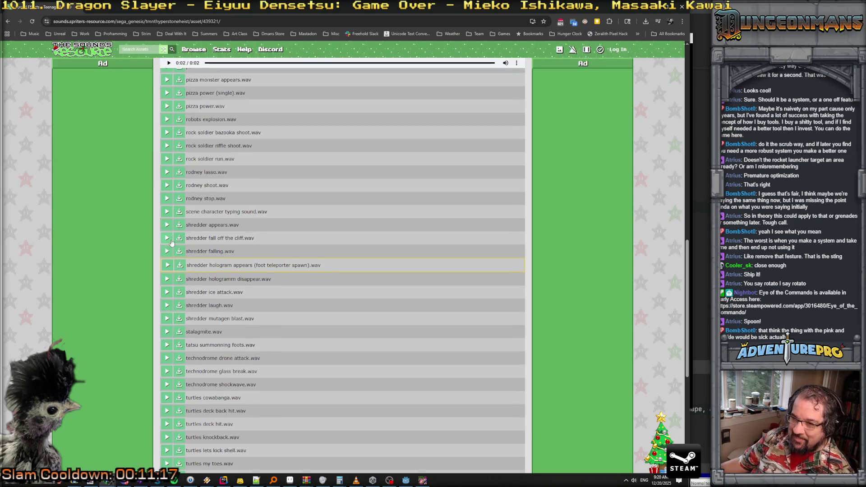
Step: Play rodney shoot.wav twice more
{"action": "scroll", "coordinate": [171, 257], "scroll_direction": "up", "scroll_amount": 3}
{"action": "left_click", "coordinate": [167, 320]}
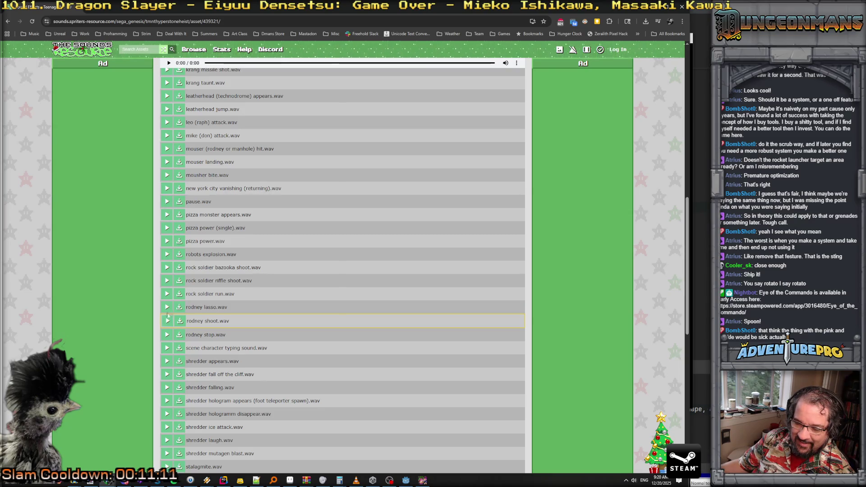
{"action": "left_click", "coordinate": [168, 321]}
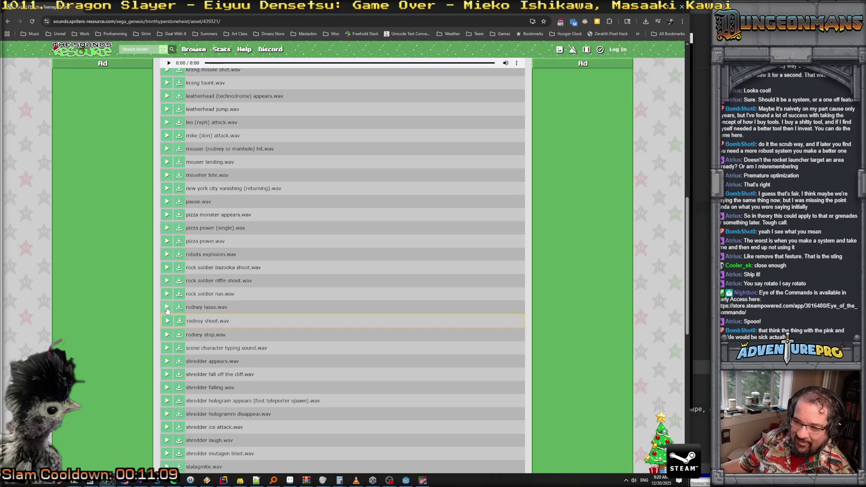
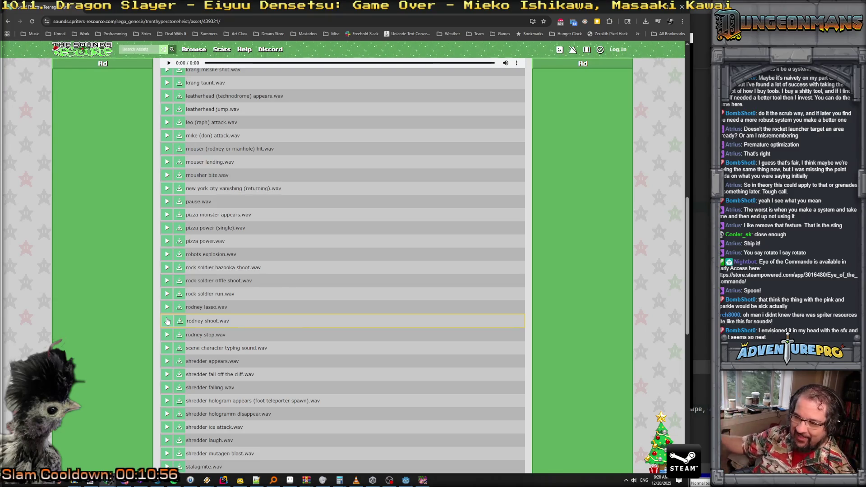
Step: Preview clips, download rodney lasso.wav and rodney shoot.wav, and open their folder from Chrome's downloads
{"action": "left_click", "coordinate": [168, 321]}
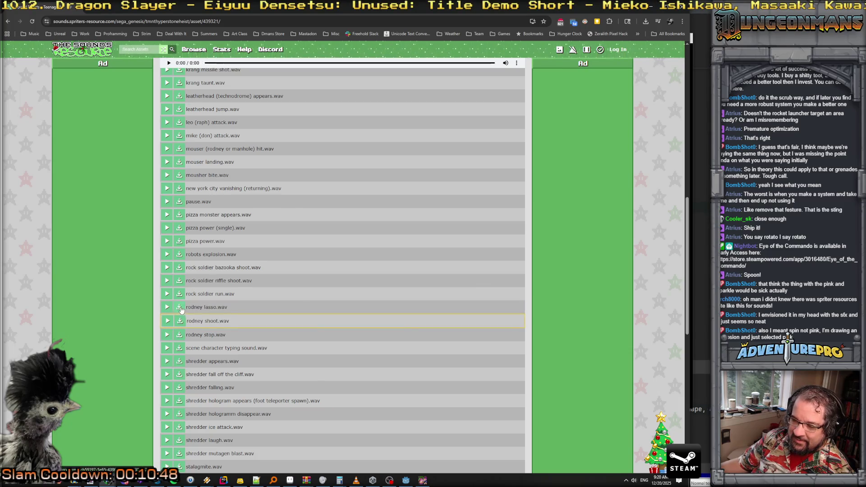
{"action": "left_click", "coordinate": [180, 308]}
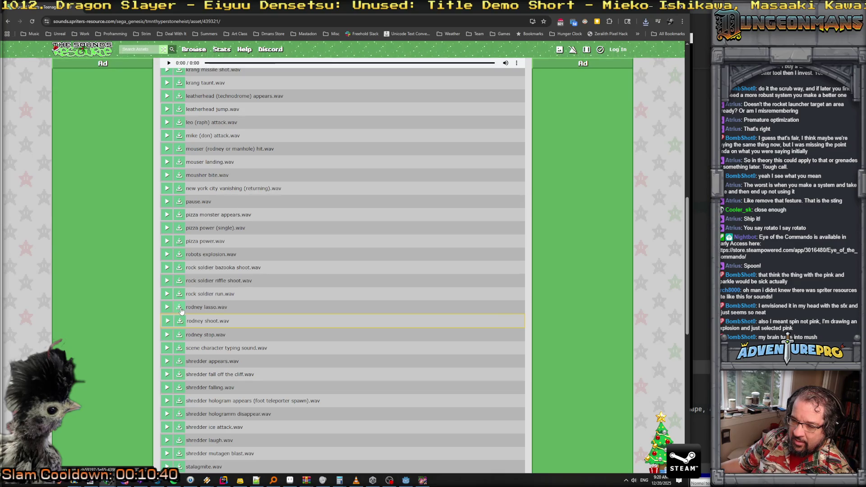
{"action": "left_click", "coordinate": [180, 323]}
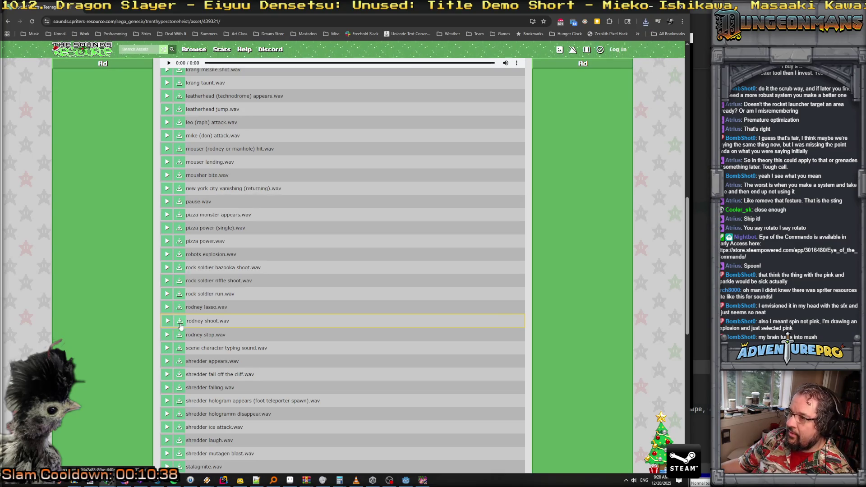
{"action": "left_click", "coordinate": [644, 26]}
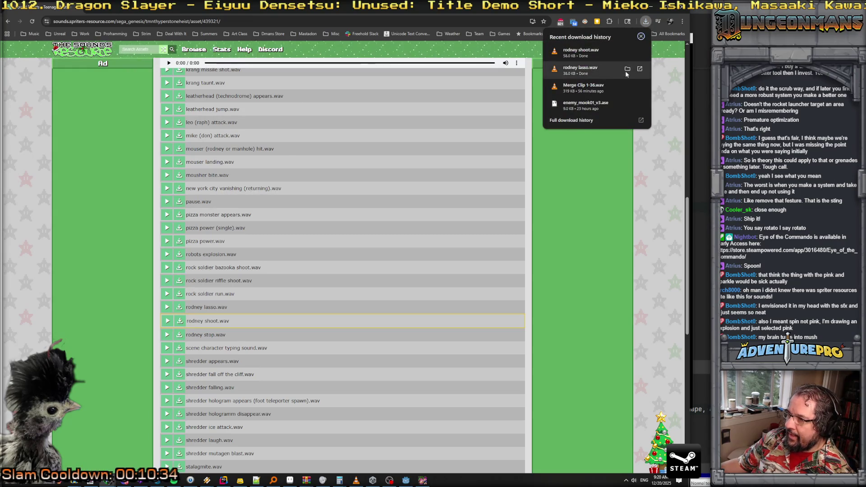
{"action": "left_click", "coordinate": [626, 69]}
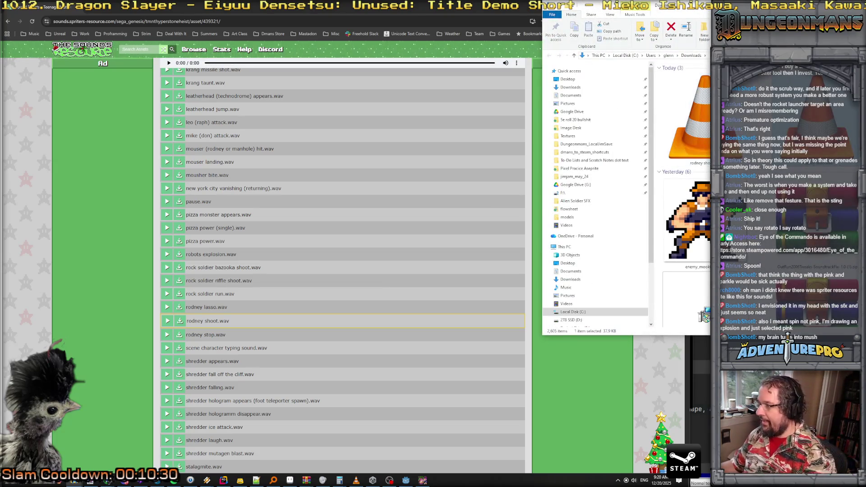
Step: Check the downloaded rodney sound file in the Downloads folder, then return to Godot
{"action": "right_click", "coordinate": [825, 163]}
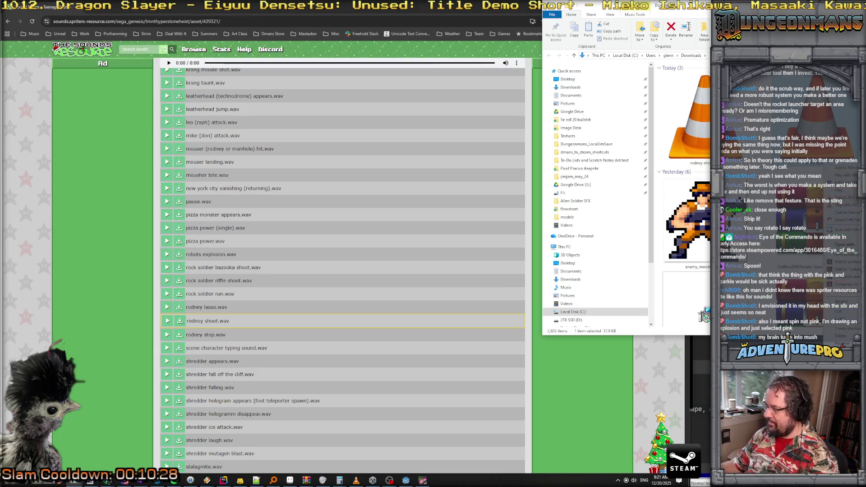
{"action": "key", "text": "Escape"}
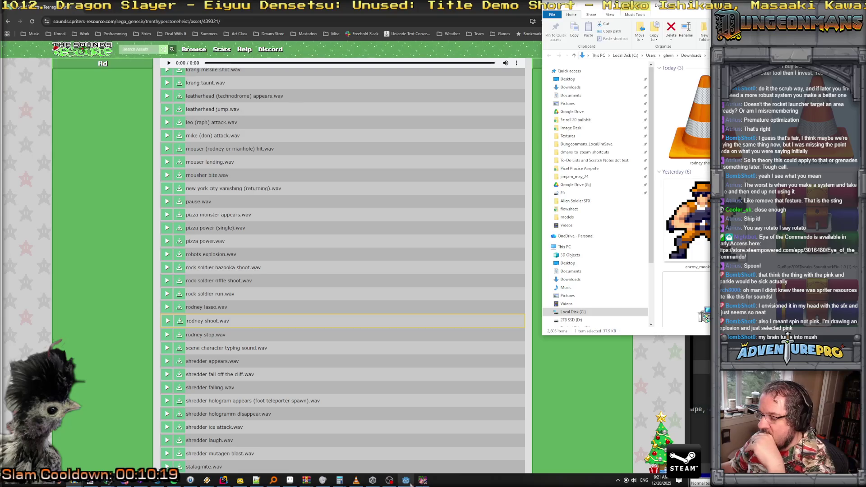
{"action": "left_click", "coordinate": [405, 480]}
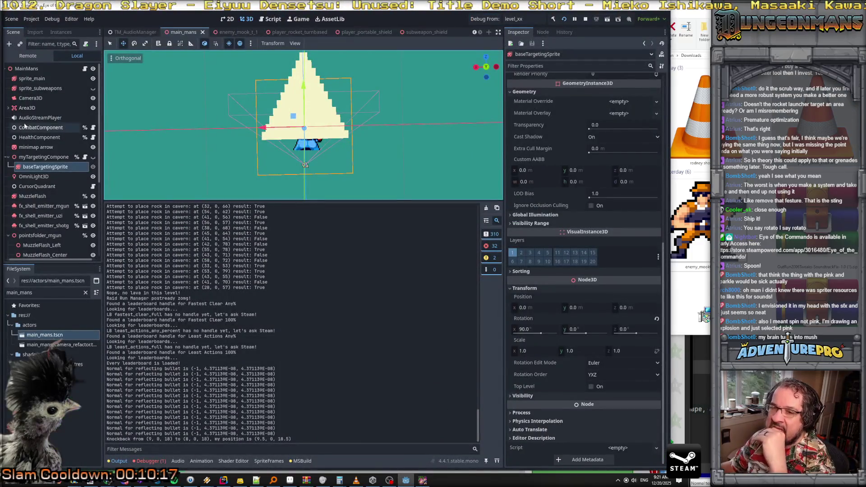
Step: Show MainMans' Audio clip slots in the Inspector, noting Subweapon General Cancel is empty
{"action": "left_click", "coordinate": [27, 68]}
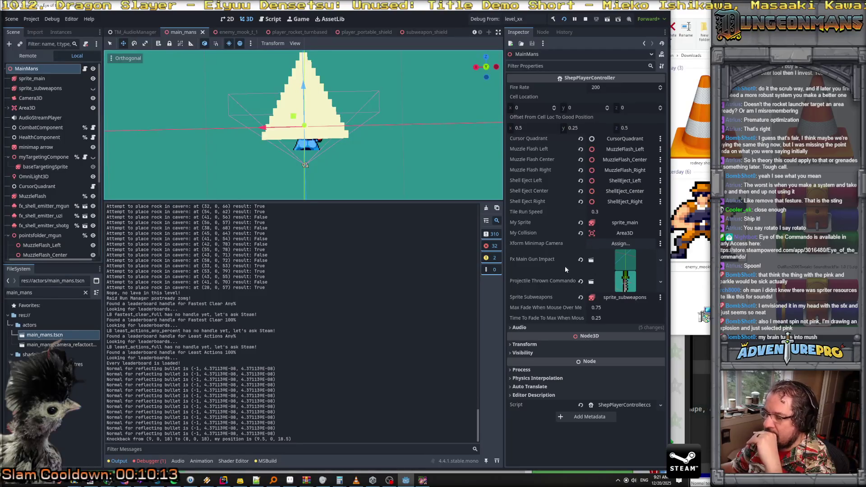
{"action": "left_click", "coordinate": [558, 327]}
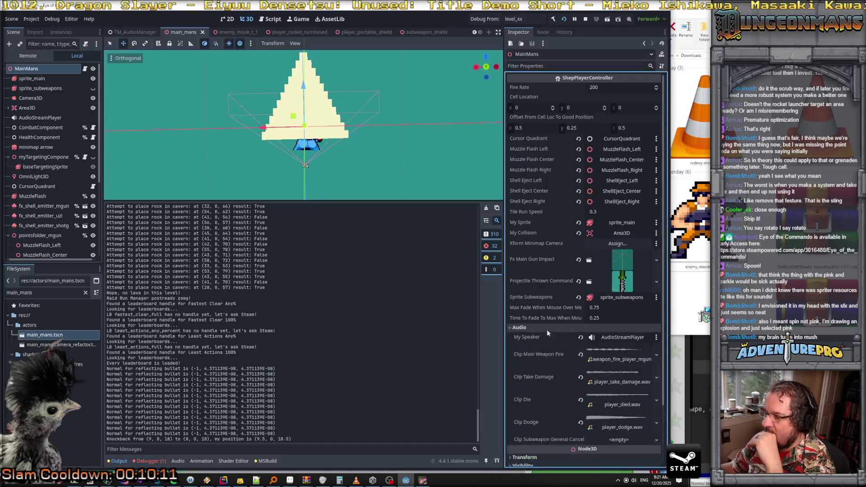
{"action": "scroll", "coordinate": [559, 331], "scroll_direction": "down", "scroll_amount": 2}
{"action": "scroll", "coordinate": [559, 330], "scroll_direction": "down", "scroll_amount": 1}
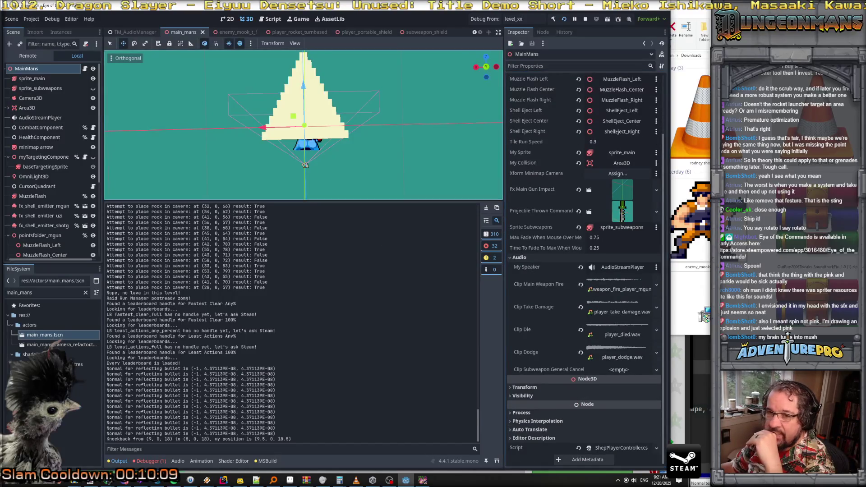
Step: Filter the FileSystem panel to knife-related files
{"action": "double_click", "coordinate": [20, 292]}
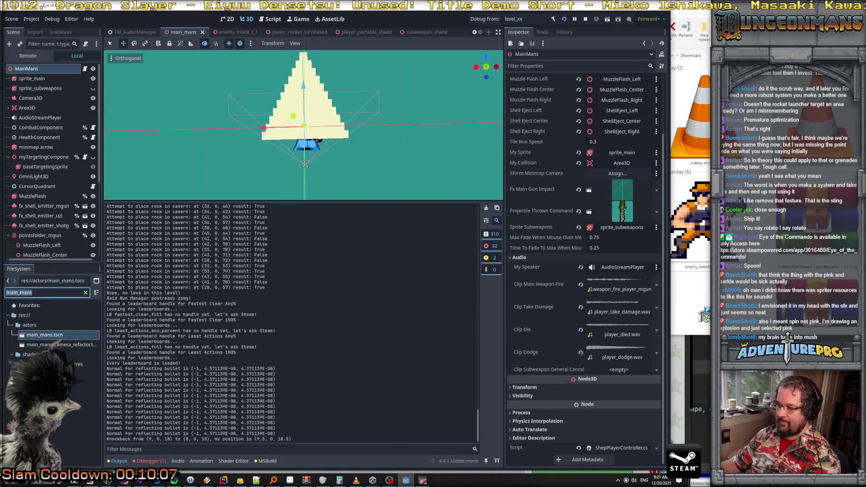
{"action": "type", "text": "knife"}
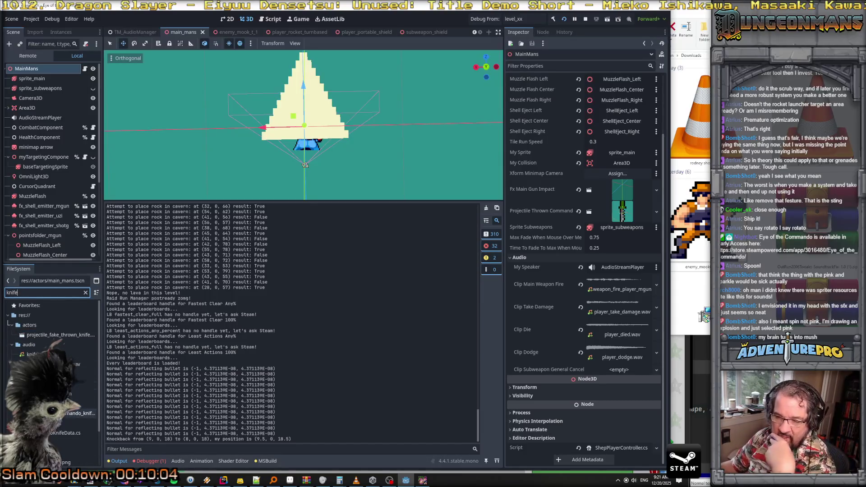
{"action": "scroll", "coordinate": [51, 361], "scroll_direction": "down", "scroll_amount": 2}
{"action": "scroll", "coordinate": [52, 343], "scroll_direction": "up", "scroll_amount": 3}
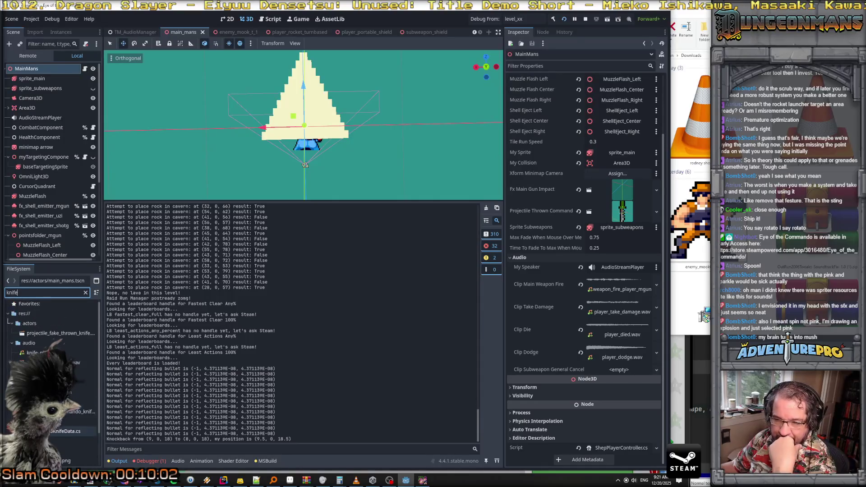
Step: Open the projectile_fake_thrown_knife scene and inspect its root node's sound effect settings
{"action": "left_click", "coordinate": [51, 334]}
{"action": "double_click", "coordinate": [51, 335]}
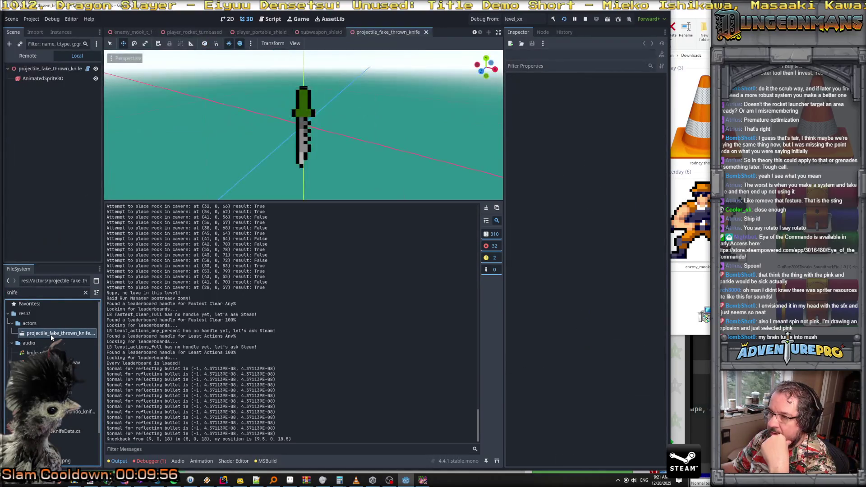
{"action": "left_click", "coordinate": [50, 68]}
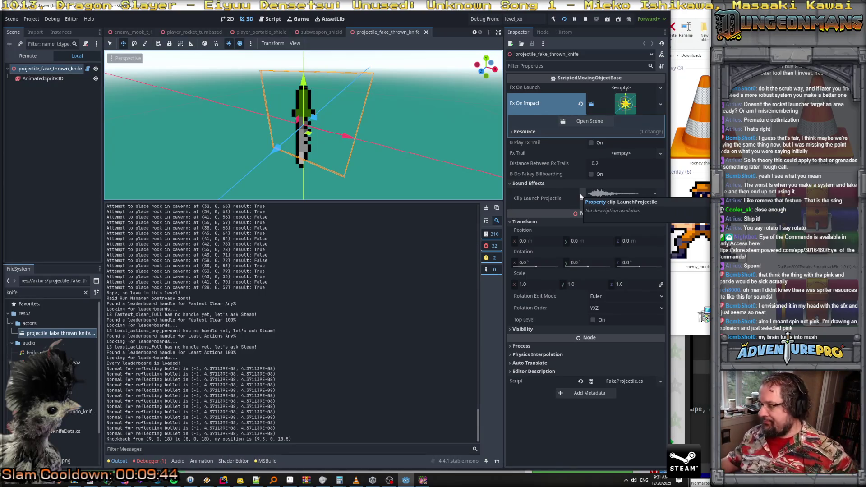
{"action": "key", "text": "alt+Tab"}
Step: Search the whole project for 'knife' and browse the matches
{"action": "key", "text": "ctrl+shift+f"}
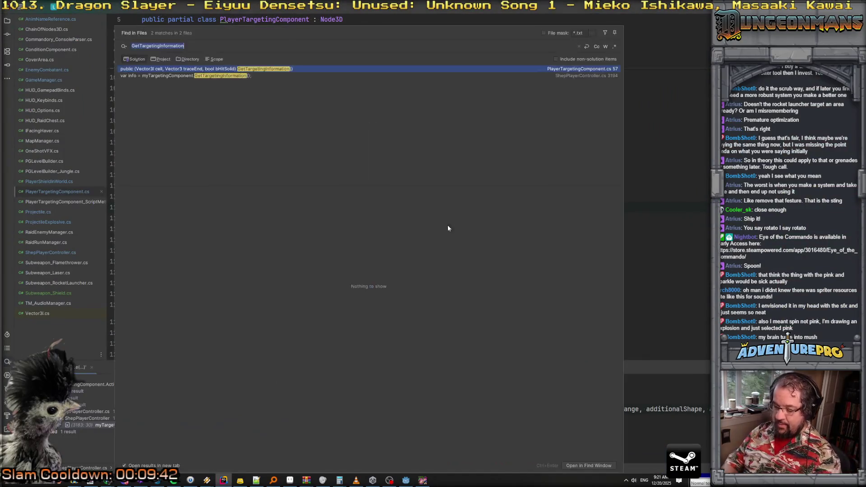
{"action": "type", "text": "drawknf"}
{"action": "key", "text": "BackSpace"}
{"action": "key", "text": "BackSpace"}
{"action": "key", "text": "BackSpace"}
{"action": "type", "text": "k"}
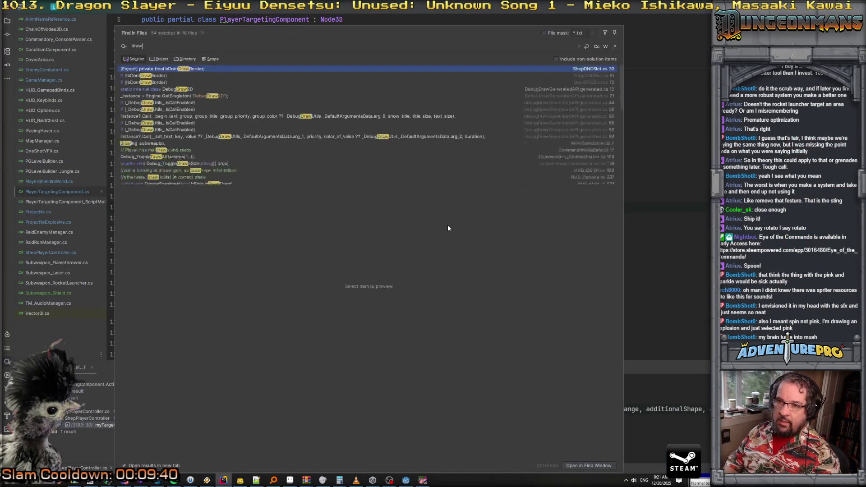
{"action": "type", "text": "nife"}
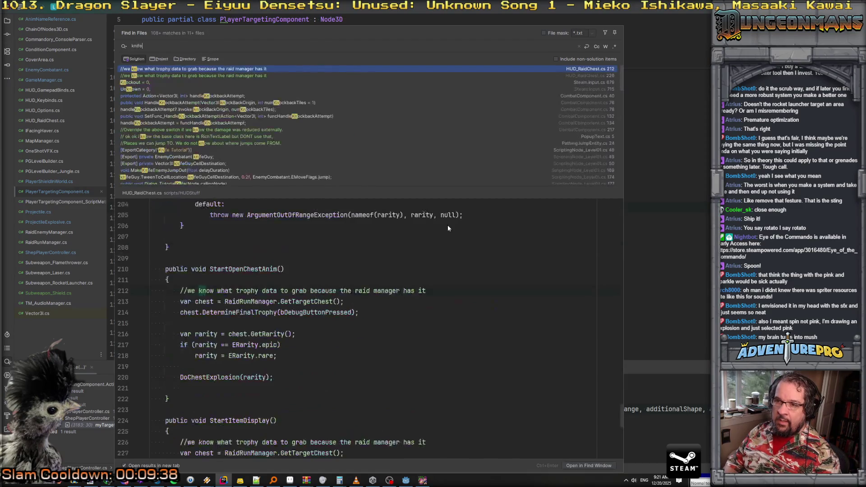
{"action": "scroll", "coordinate": [165, 140], "scroll_direction": "down", "scroll_amount": 8}
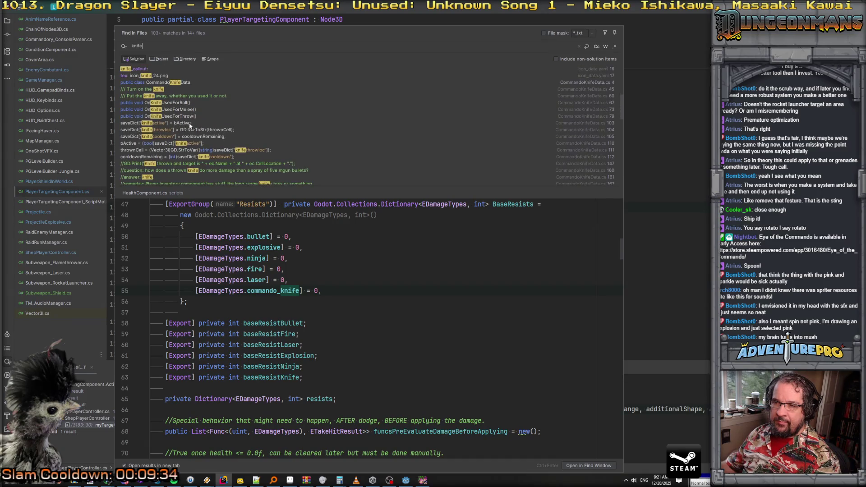
{"action": "scroll", "coordinate": [182, 140], "scroll_direction": "down", "scroll_amount": 5}
{"action": "scroll", "coordinate": [180, 135], "scroll_direction": "down", "scroll_amount": 2}
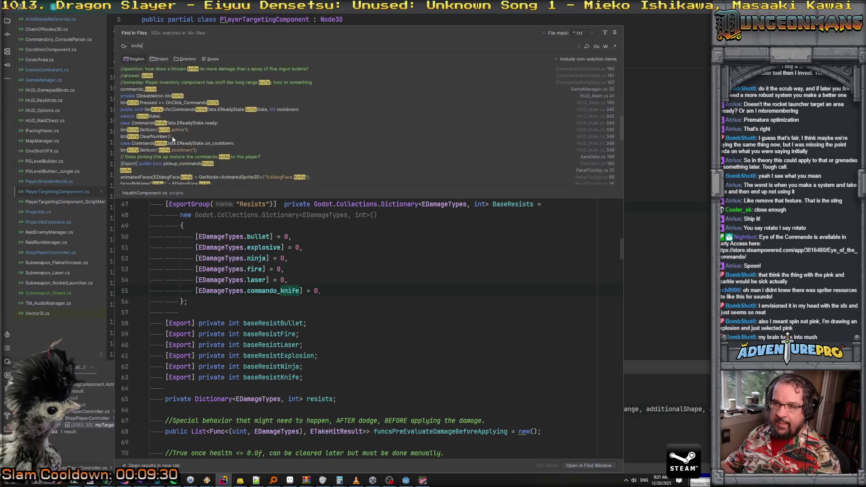
{"action": "scroll", "coordinate": [166, 133], "scroll_direction": "down", "scroll_amount": 3}
{"action": "scroll", "coordinate": [166, 133], "scroll_direction": "down", "scroll_amount": 1}
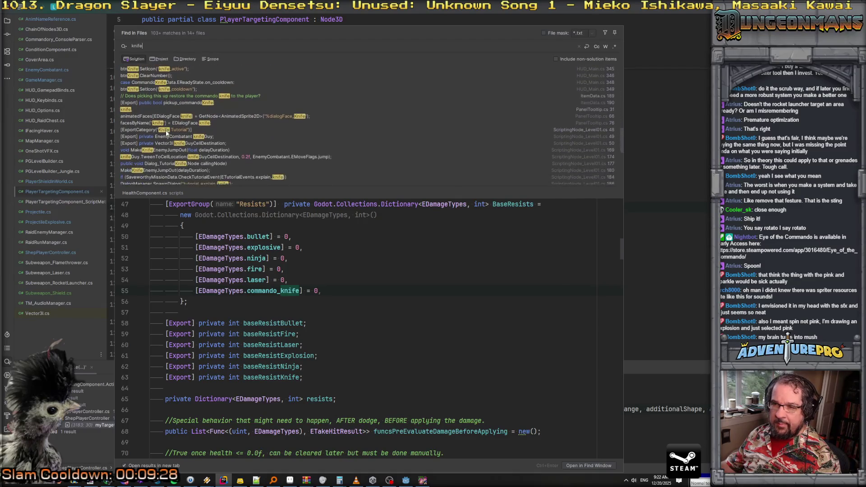
{"action": "scroll", "coordinate": [165, 131], "scroll_direction": "down", "scroll_amount": 4}
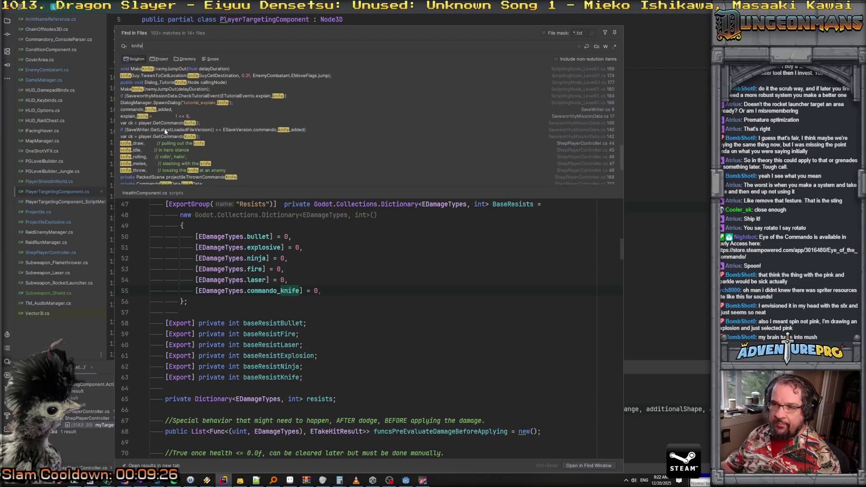
{"action": "scroll", "coordinate": [165, 131], "scroll_direction": "down", "scroll_amount": 2}
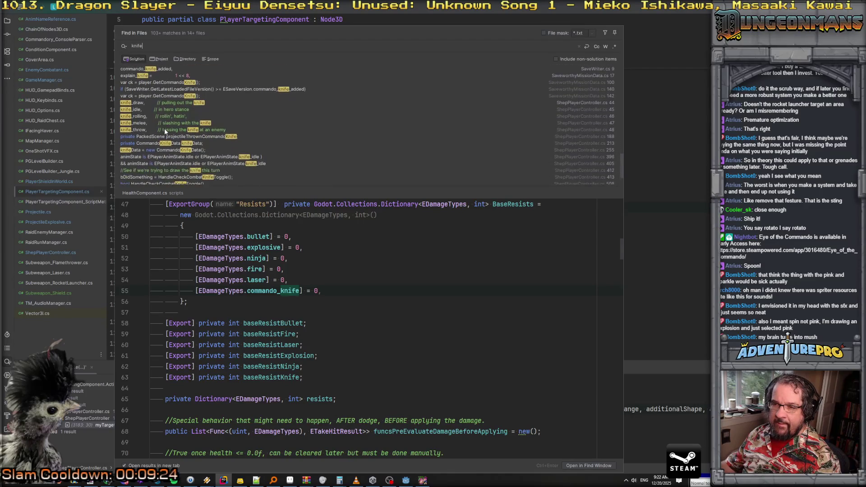
{"action": "scroll", "coordinate": [163, 144], "scroll_direction": "down", "scroll_amount": 2}
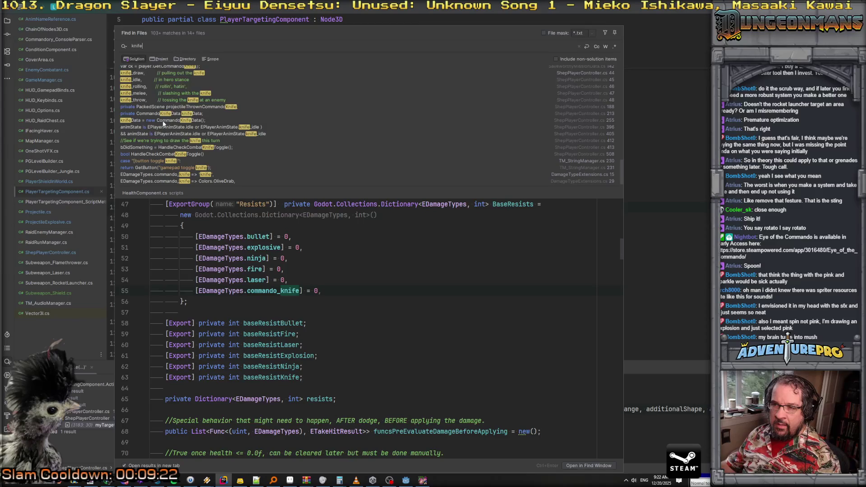
Step: In HandleCheckCombatKnifeToggle, start a new line right after the knife_draw playback code
{"action": "left_click", "coordinate": [164, 120]}
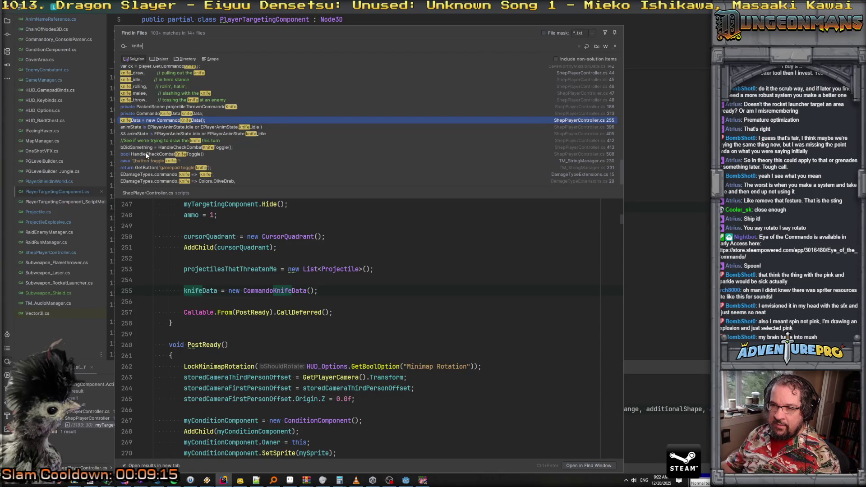
{"action": "left_click", "coordinate": [145, 153]}
{"action": "scroll", "coordinate": [258, 264], "scroll_direction": "down", "scroll_amount": 1}
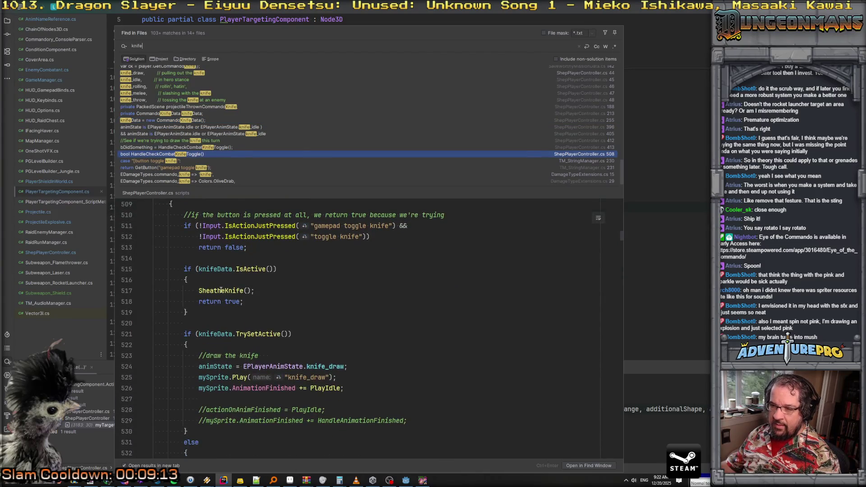
{"action": "scroll", "coordinate": [241, 312], "scroll_direction": "down", "scroll_amount": 3}
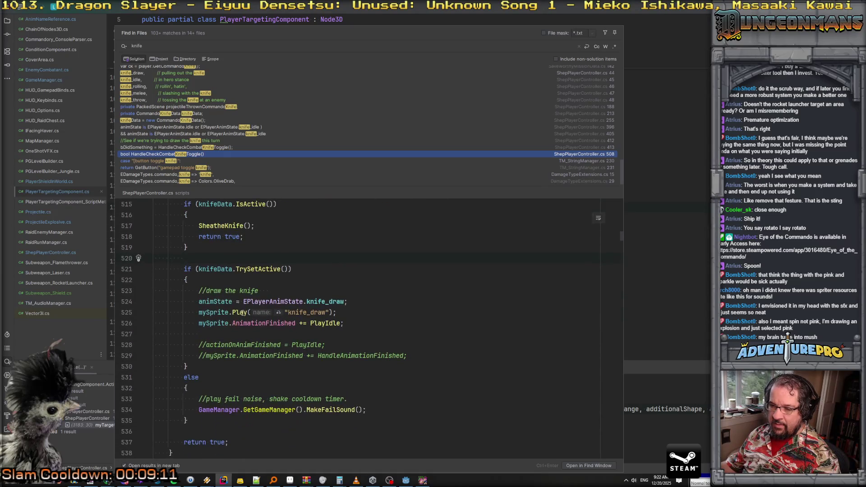
{"action": "left_click", "coordinate": [356, 323]}
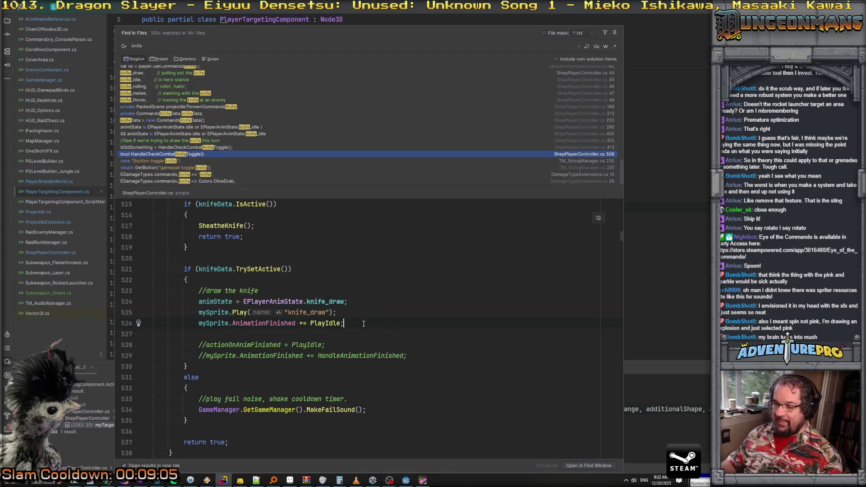
{"action": "key", "text": "Return"}
{"action": "key", "text": "Return"}
Step: Write the call TM_AudioManager.GetAudioManager().PlayOneShot() in the knife-draw branch
{"action": "type", "text": "TM_"}
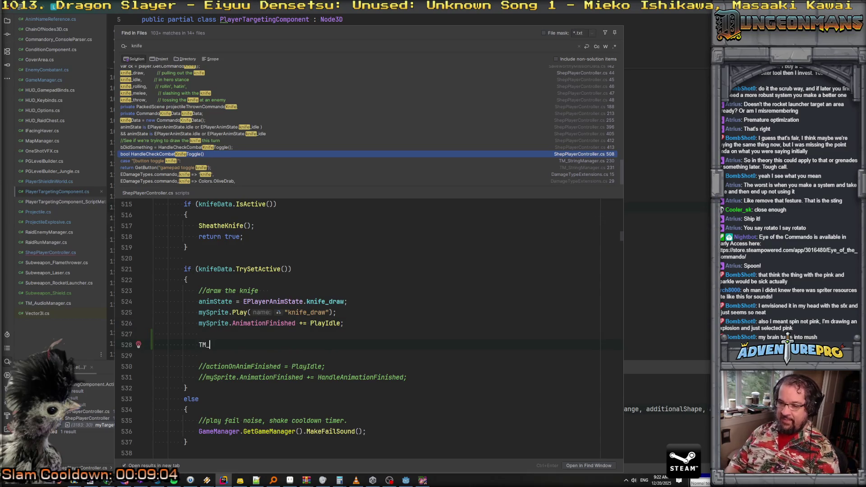
{"action": "type", "text": "AudioMana"}
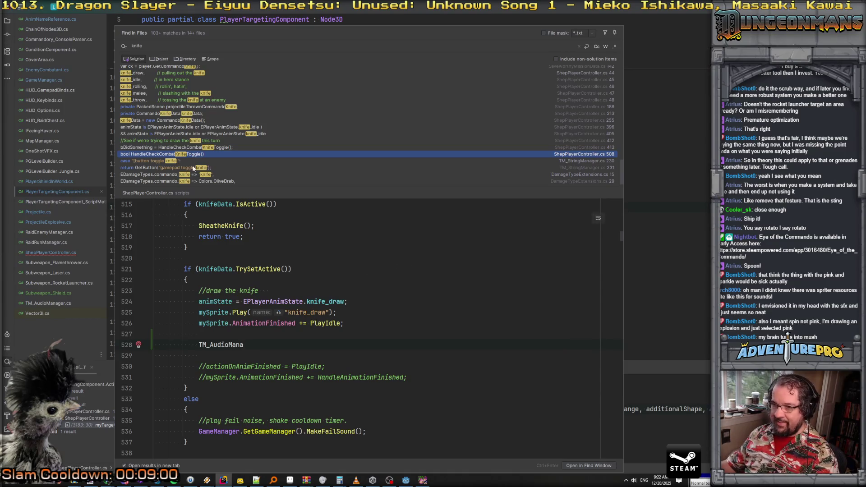
{"action": "double_click", "coordinate": [191, 156]}
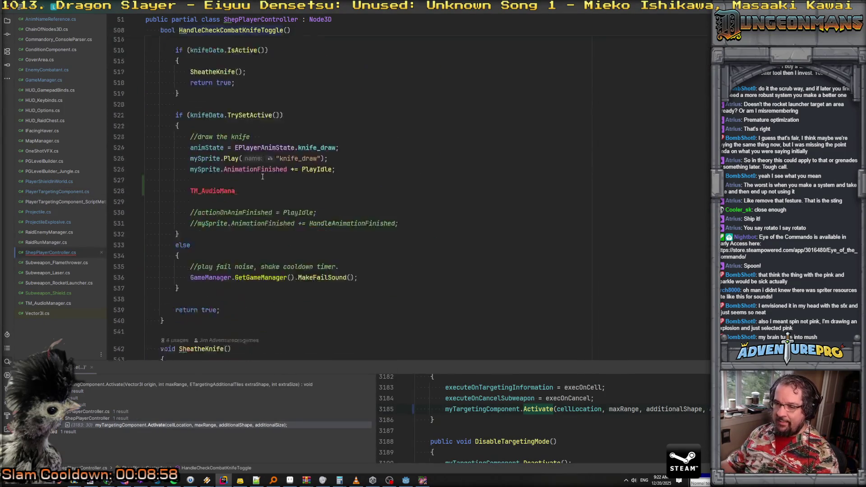
{"action": "scroll", "coordinate": [245, 158], "scroll_direction": "down", "scroll_amount": 1}
{"action": "type", "text": "g"}
{"action": "key", "text": "Return"}
{"action": "type", "text": ".P"}
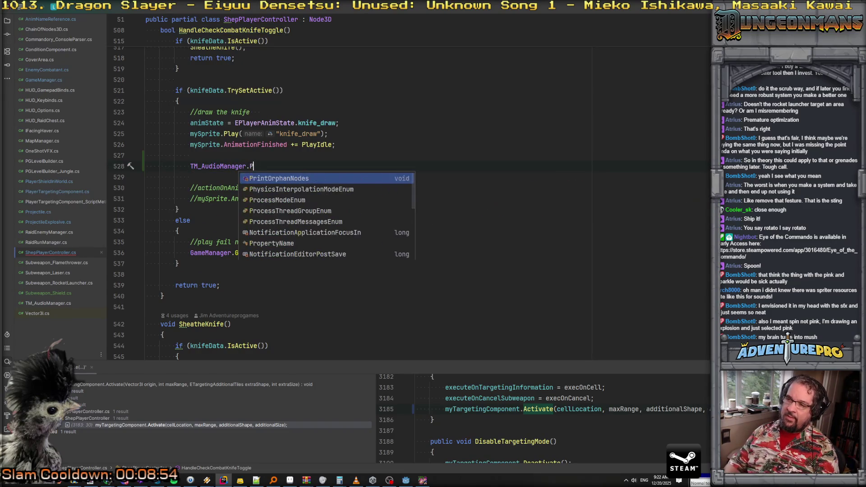
{"action": "key", "text": "Escape"}
{"action": "key", "text": "BackSpace"}
{"action": "type", "text": "Get"}
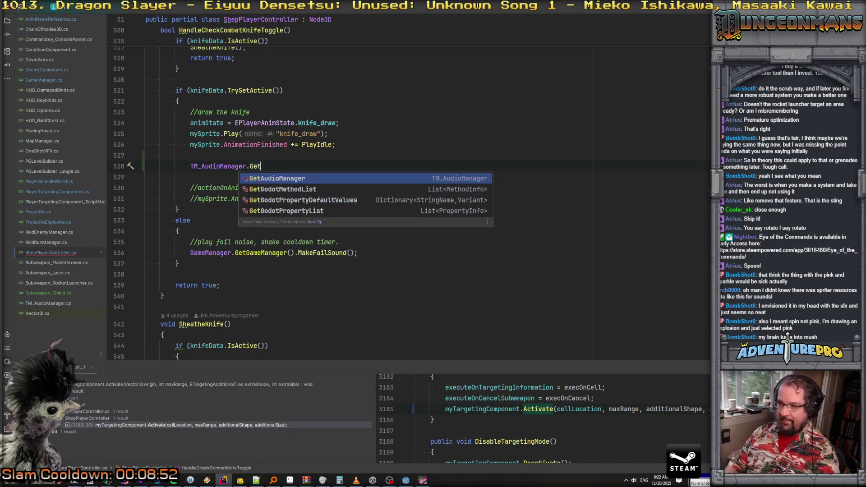
{"action": "key", "text": "Return"}
{"action": "type", "text": ".PlayOn"}
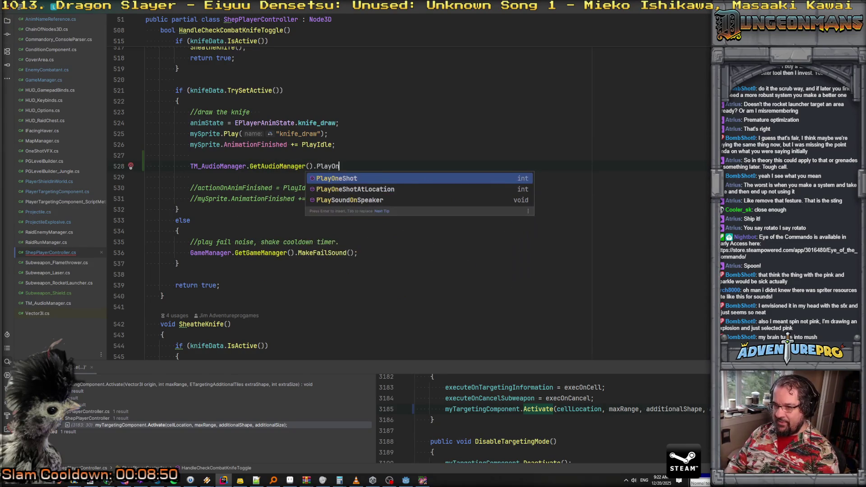
{"action": "key", "text": "Down"}
{"action": "key", "text": "Up"}
{"action": "key", "text": "Return"}
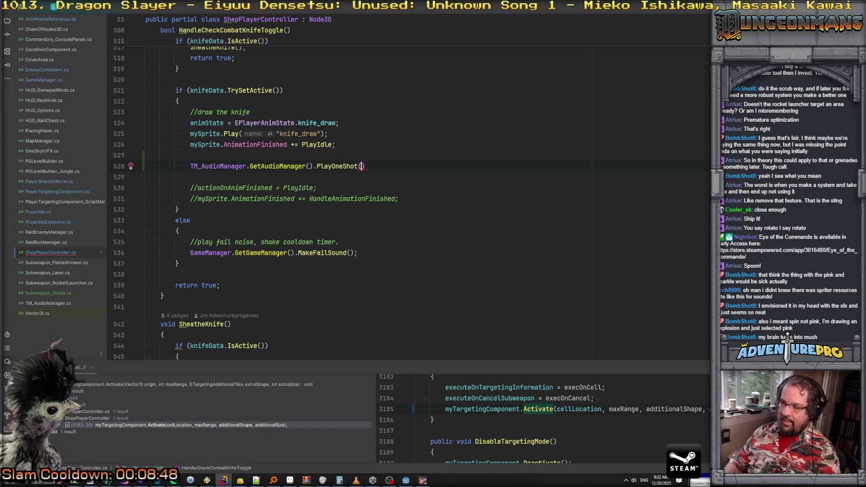
Step: Inspect the SheatheKnife and mySprite declarations, ending on blank line 204 below the Audio clips
{"action": "left_click", "coordinate": [189, 156]}
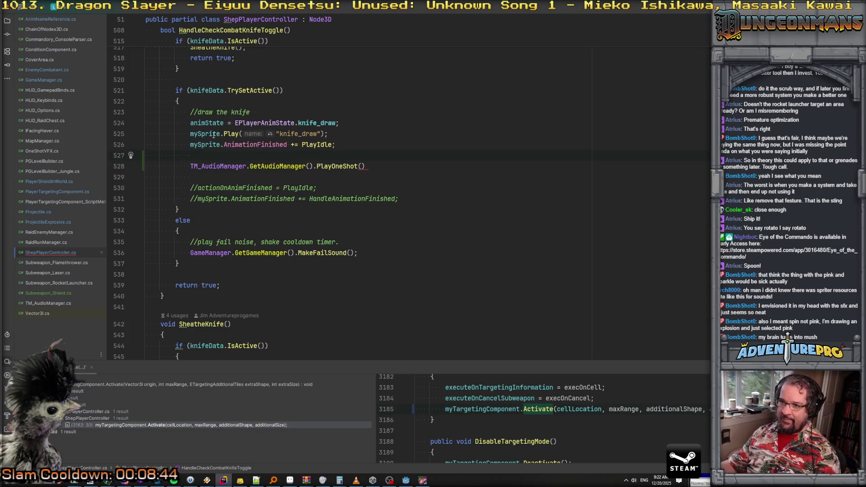
{"action": "scroll", "coordinate": [225, 137], "scroll_direction": "up", "scroll_amount": 3}
{"action": "scroll", "coordinate": [238, 139], "scroll_direction": "up", "scroll_amount": 3}
{"action": "scroll", "coordinate": [225, 162], "scroll_direction": "down", "scroll_amount": 4}
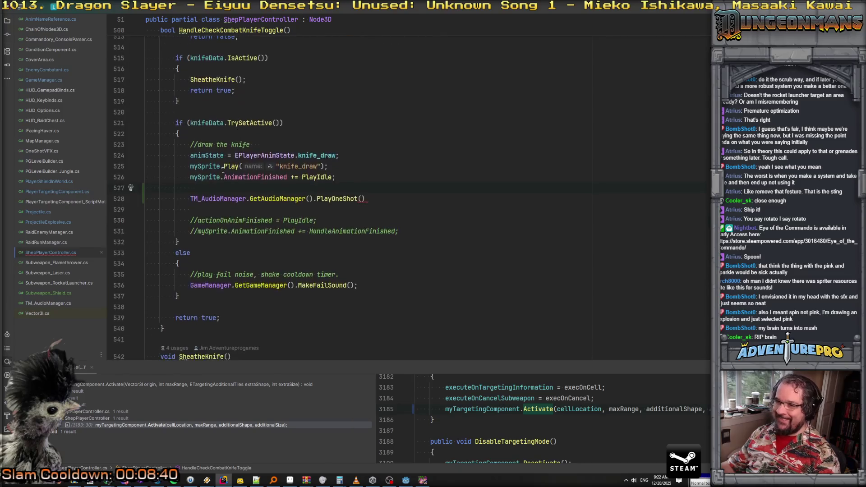
{"action": "left_click", "coordinate": [212, 80], "text": "ctrl"}
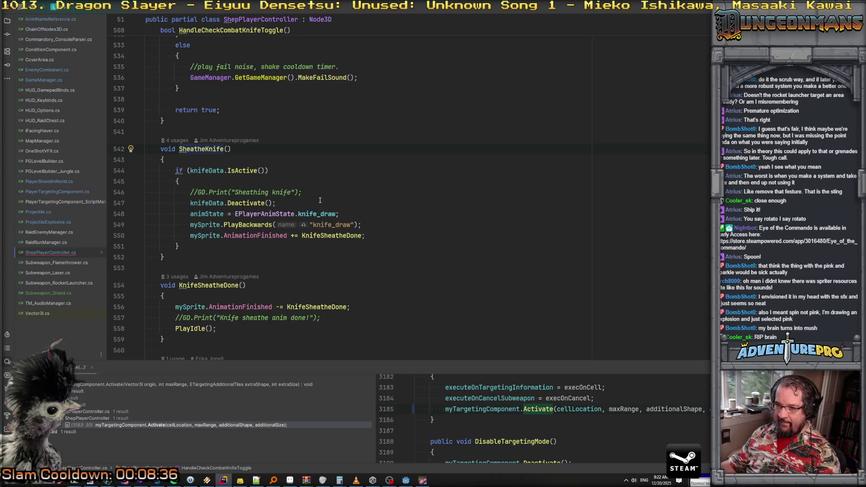
{"action": "key", "text": "ctrl+minus"}
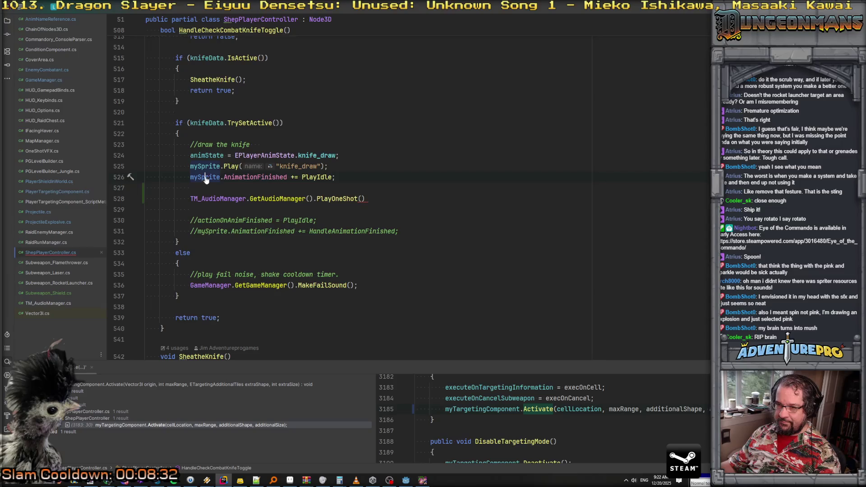
{"action": "left_click", "coordinate": [206, 176], "text": "ctrl"}
{"action": "scroll", "coordinate": [206, 177], "scroll_direction": "down", "scroll_amount": 15}
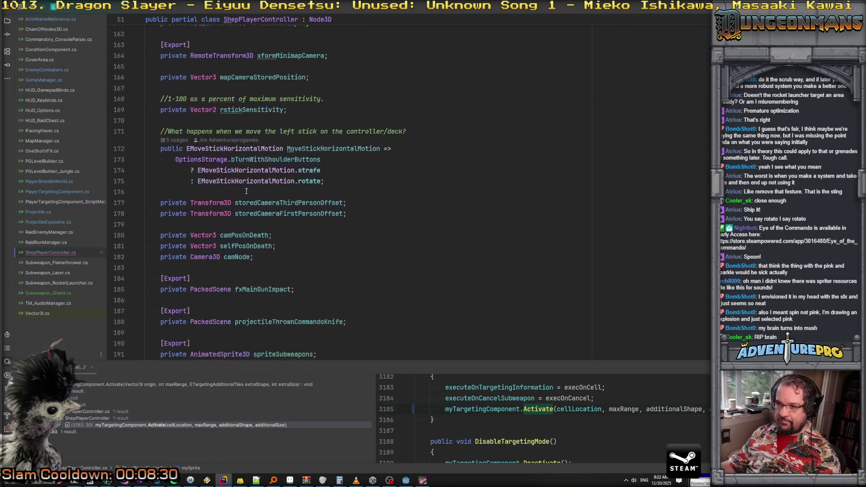
{"action": "scroll", "coordinate": [246, 190], "scroll_direction": "down", "scroll_amount": 4}
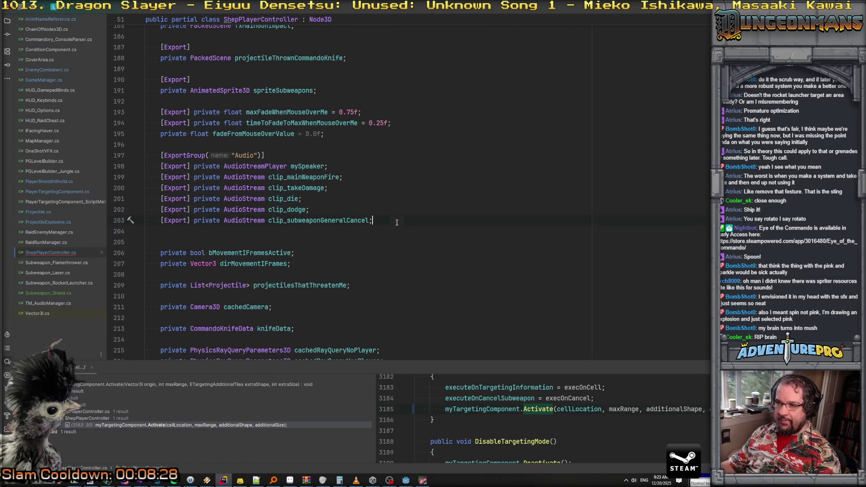
{"action": "left_click", "coordinate": [308, 227]}
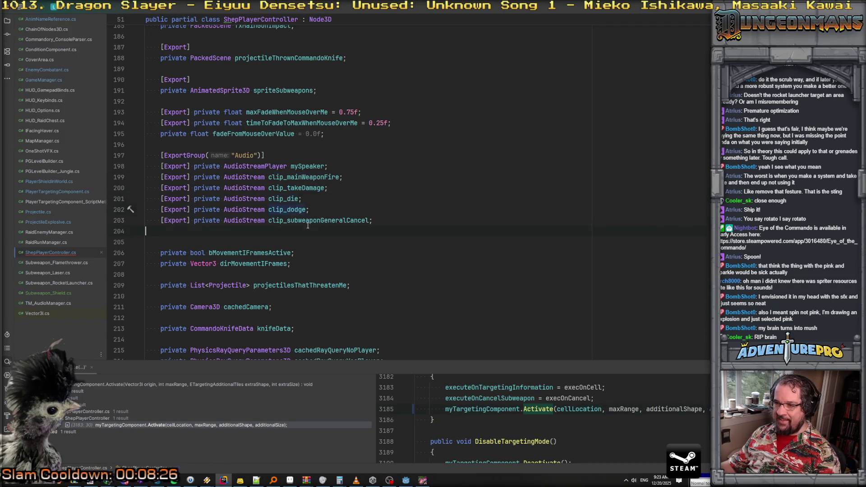
Step: Duplicate the clip_subweaponGeneralCancel export and rename the copy to clip_drawKnife
{"action": "key", "text": "Down"}
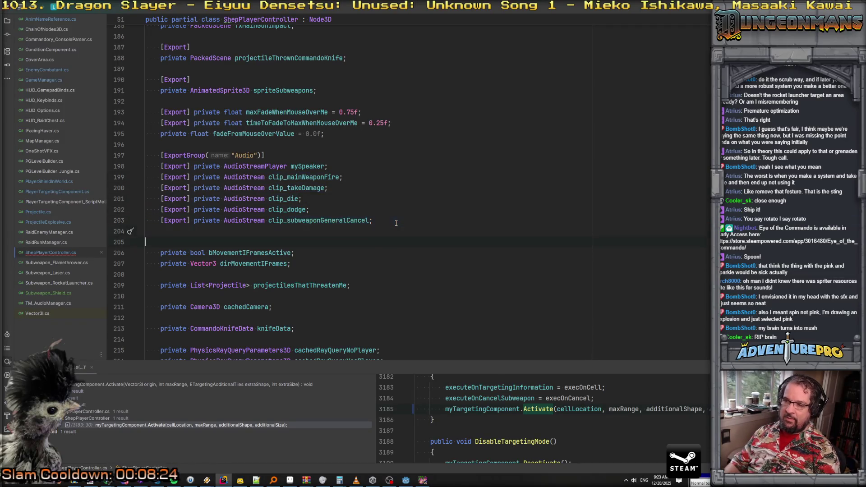
{"action": "type", "text": "[Export] private AudioStream clip_subweaponGeneralCancel;"}
{"action": "key", "text": "Left"}
{"action": "key", "text": "Left"}
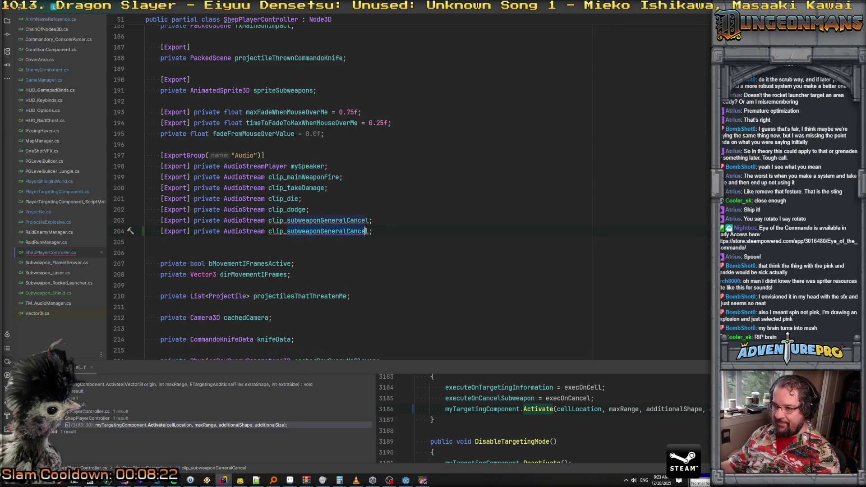
{"action": "key", "text": "ctrl+shift+Left"}
{"action": "type", "text": "clip_drawKnife"}
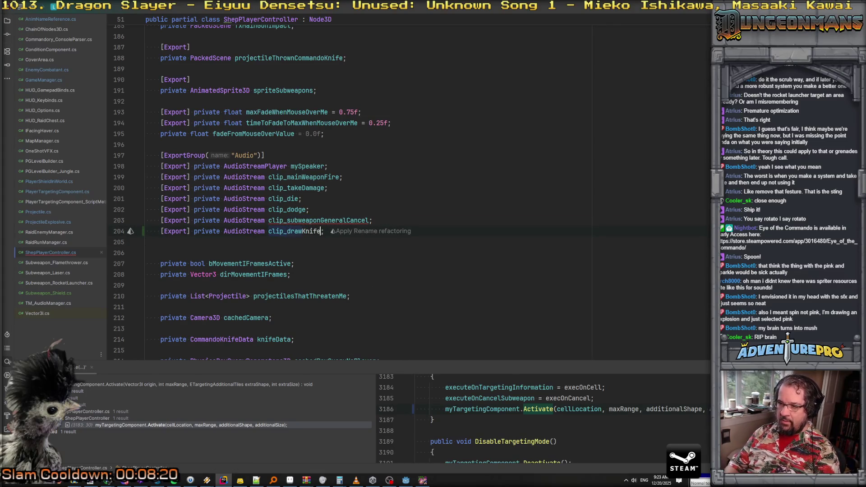
{"action": "left_click", "coordinate": [406, 207]}
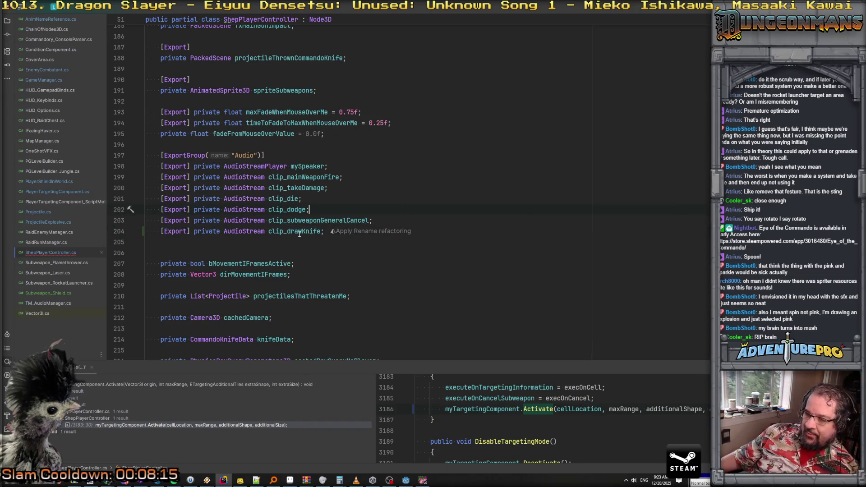
{"action": "key", "text": "ctrl+shift+BackSpace"}
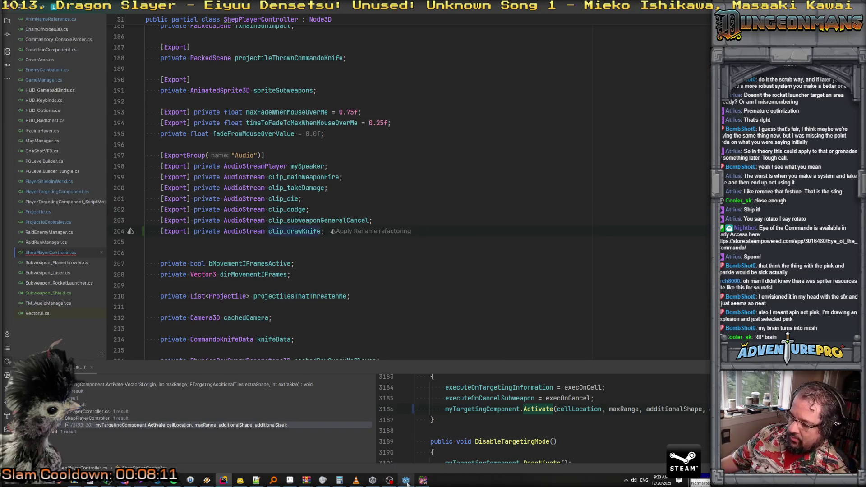
{"action": "left_click", "coordinate": [406, 480]}
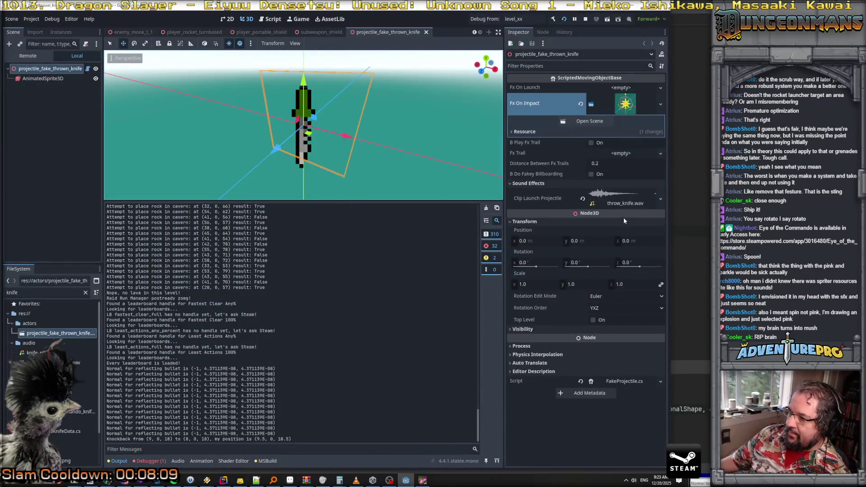
Step: Run the game and, after the build fails, open the '; expected' error in ShepPlayerController.cs
{"action": "left_click", "coordinate": [553, 20]}
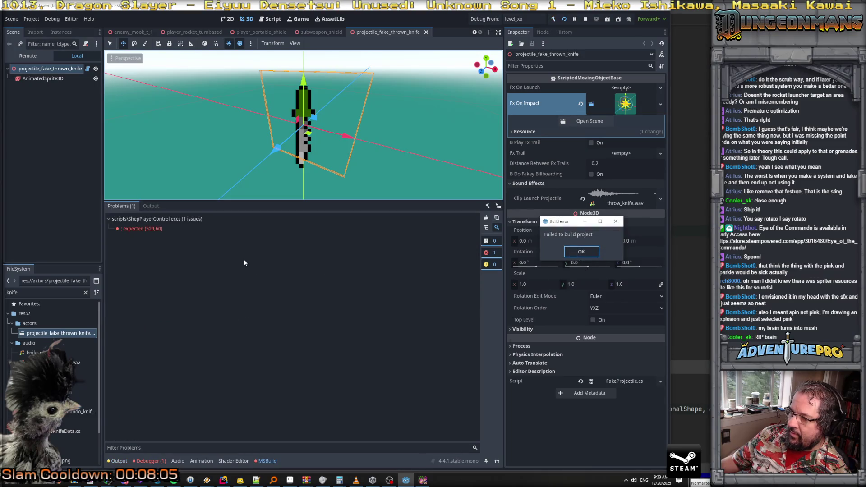
{"action": "left_click", "coordinate": [582, 252]}
{"action": "double_click", "coordinate": [158, 228]}
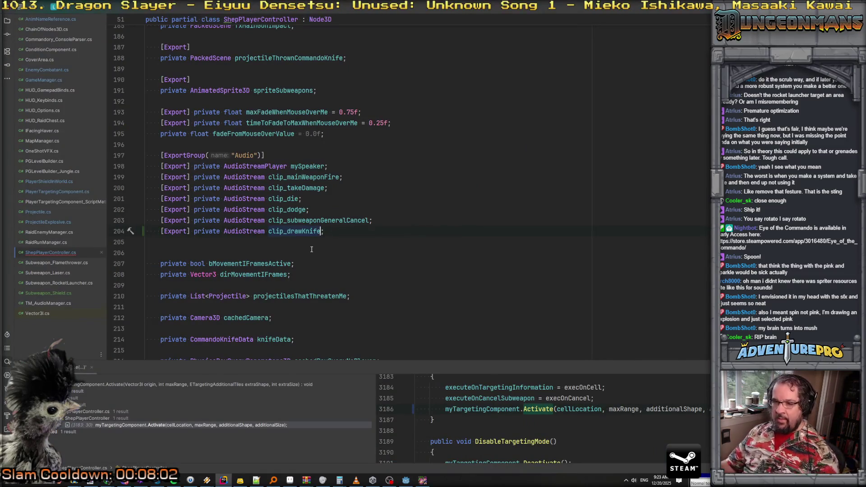
Step: Go to line 590 and complete the call as PlayOneShot(clip_drawKnife);
{"action": "key", "text": "ctrl+g"}
{"action": "type", "text": "590"}
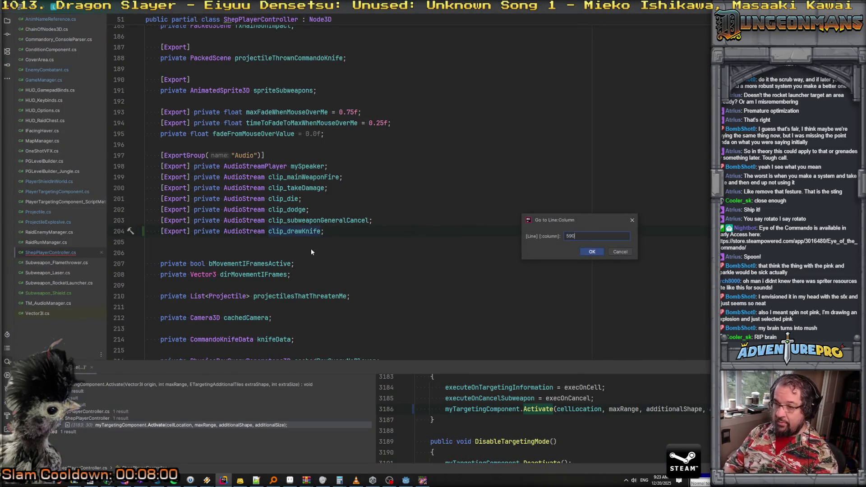
{"action": "left_click", "coordinate": [587, 252]}
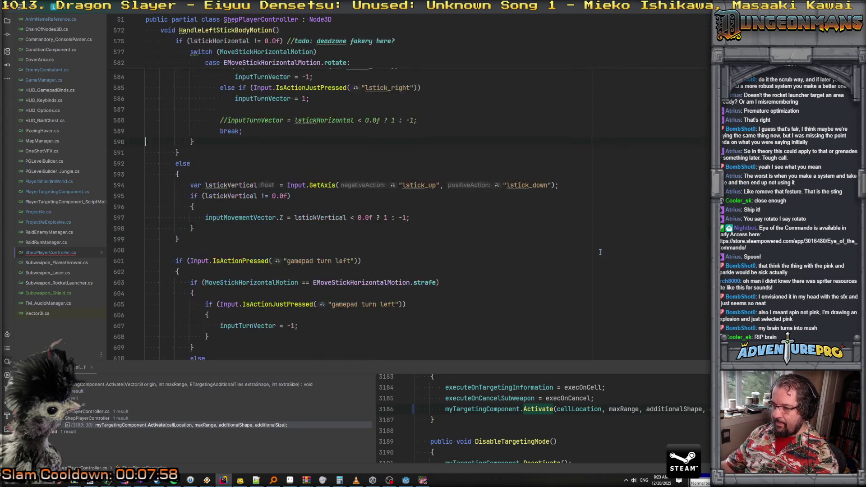
{"action": "scroll", "coordinate": [290, 168], "scroll_direction": "up", "scroll_amount": 3}
{"action": "scroll", "coordinate": [290, 168], "scroll_direction": "down", "scroll_amount": 10}
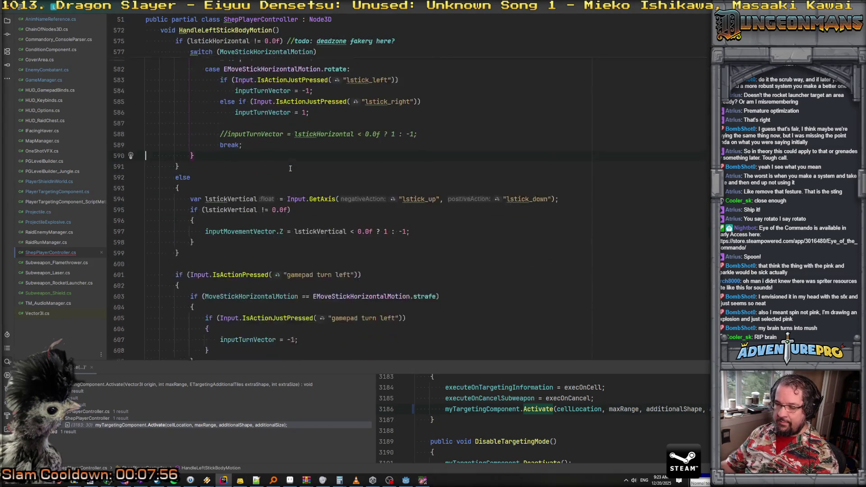
{"action": "scroll", "coordinate": [284, 199], "scroll_direction": "up", "scroll_amount": 4}
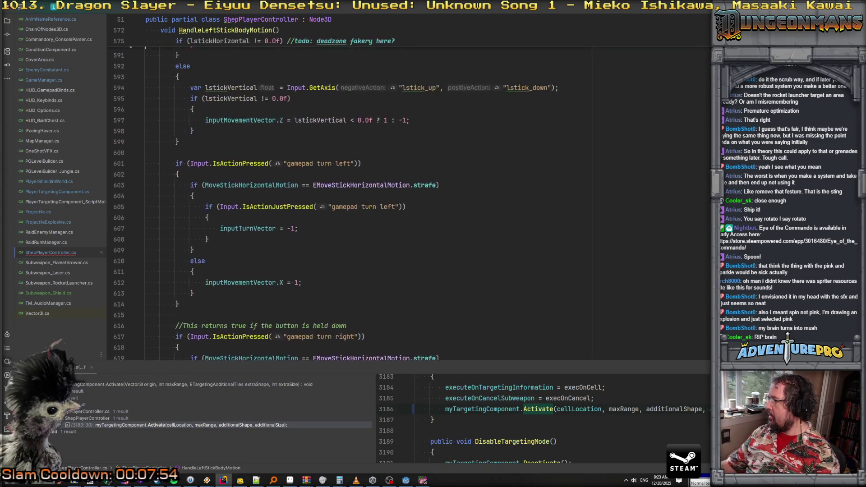
{"action": "scroll", "coordinate": [456, 122], "scroll_direction": "up", "scroll_amount": 15}
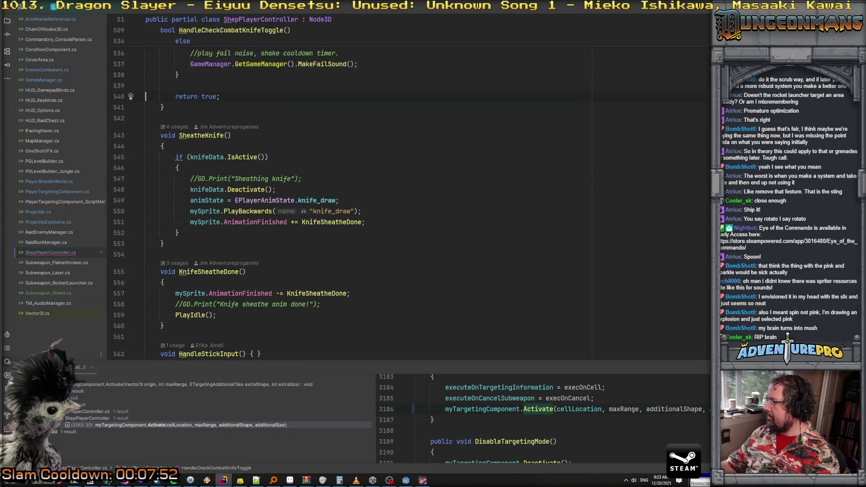
{"action": "scroll", "coordinate": [261, 149], "scroll_direction": "up", "scroll_amount": 8}
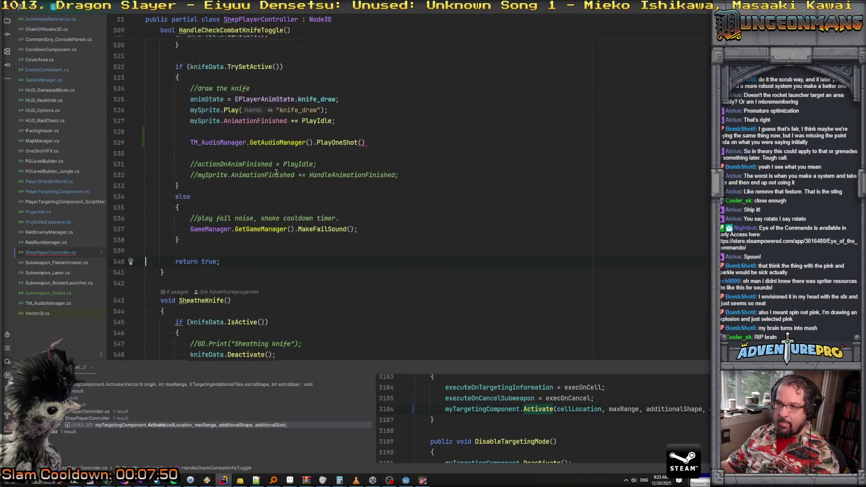
{"action": "type", "text": "clip_"}
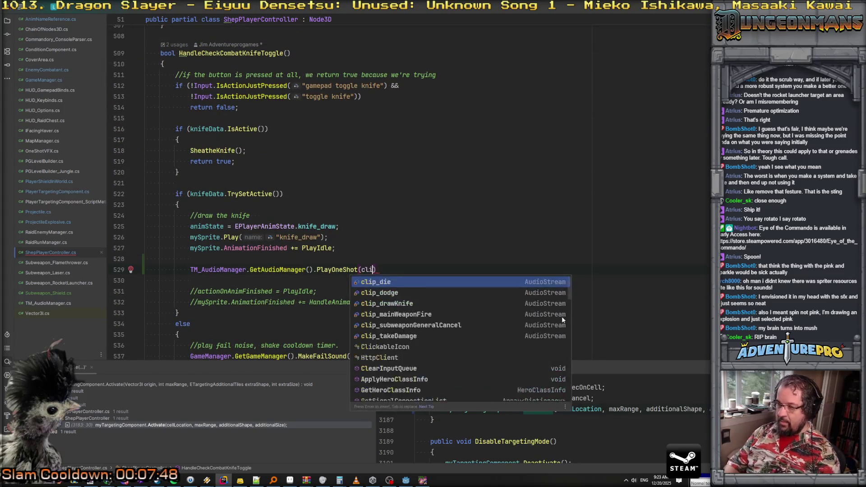
{"action": "key", "text": "Down"}
{"action": "key", "text": "Down"}
{"action": "key", "text": "Return"}
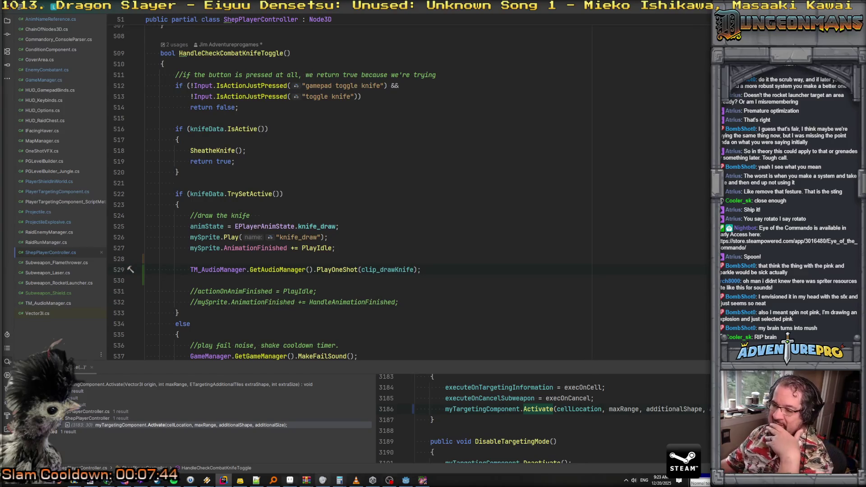
{"action": "left_click", "coordinate": [16, 484]}
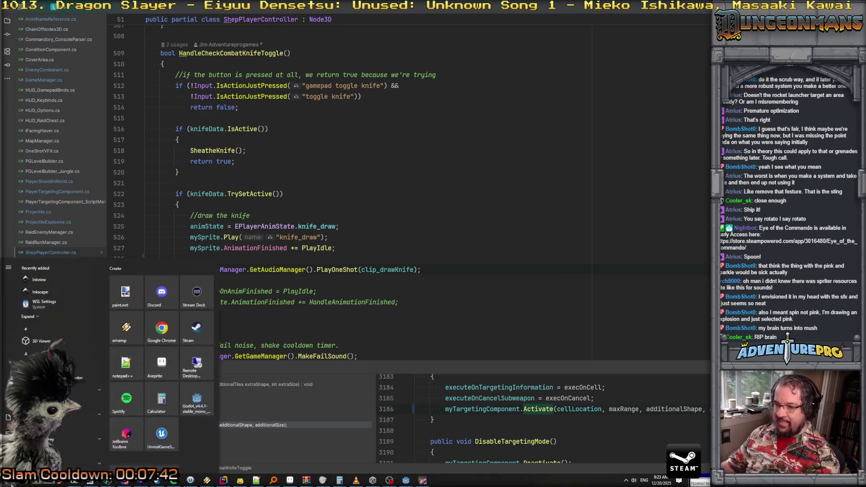
Step: Launch Audacity, dismissing the crash recovery and update prompts
{"action": "type", "text": "auda"}
{"action": "key", "text": "Return"}
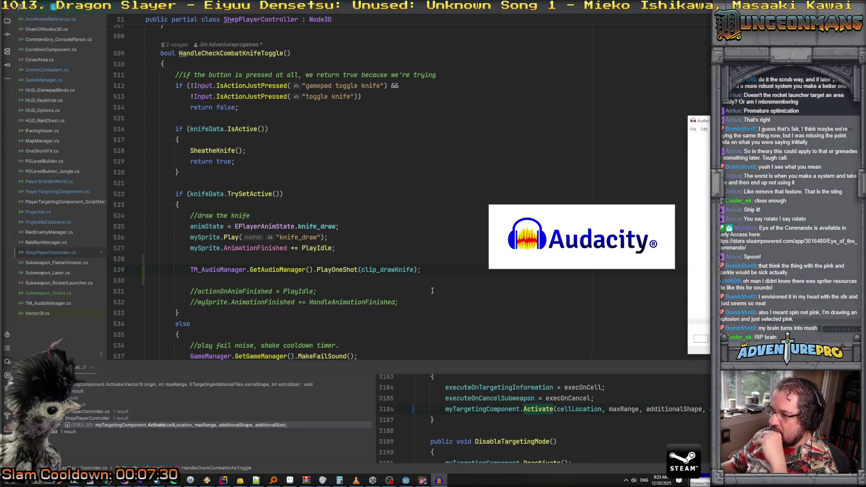
{"action": "left_click", "coordinate": [603, 285]}
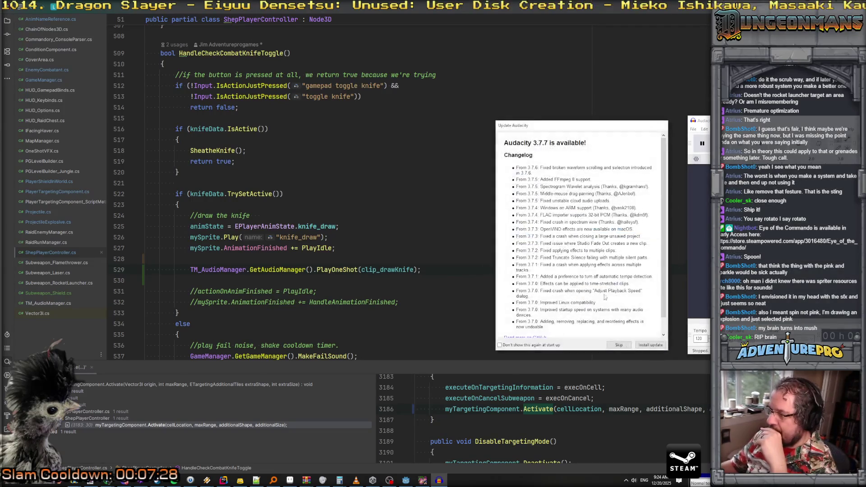
{"action": "left_click", "coordinate": [619, 345]}
{"action": "left_click", "coordinate": [637, 284]}
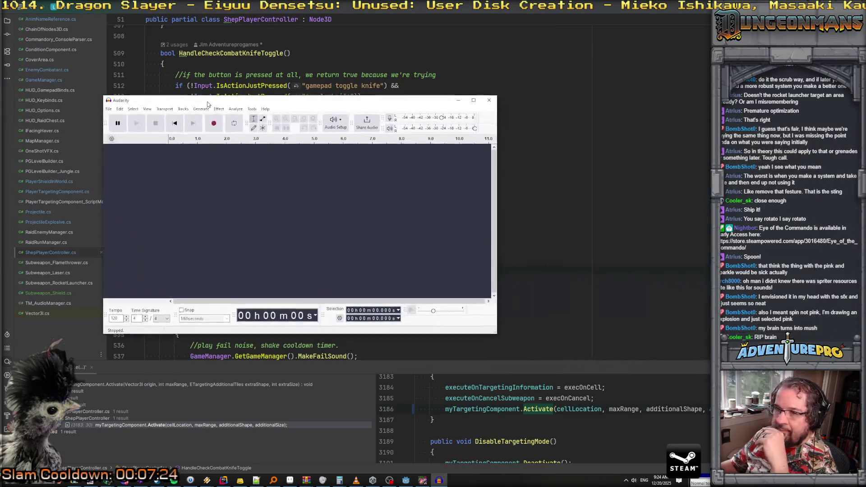
Step: Add a new stereo track and import the player_draw_knife sound into the project
{"action": "left_click", "coordinate": [96, 90]}
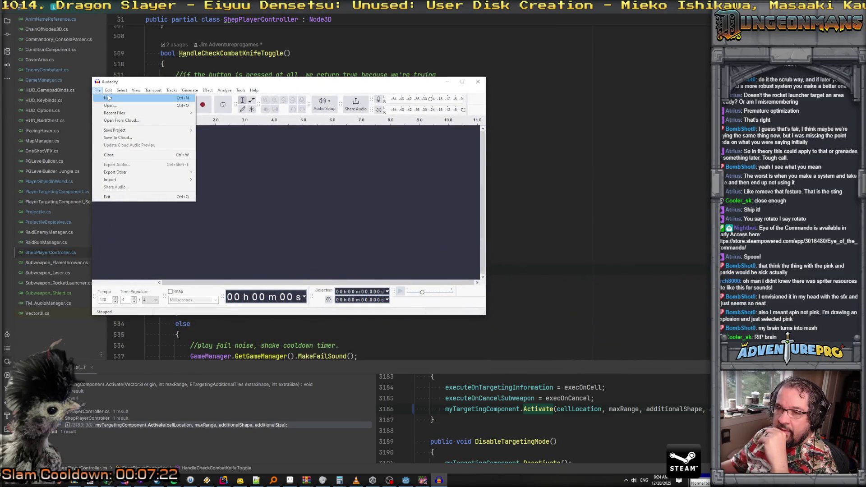
{"action": "mouse_move", "coordinate": [172, 90]}
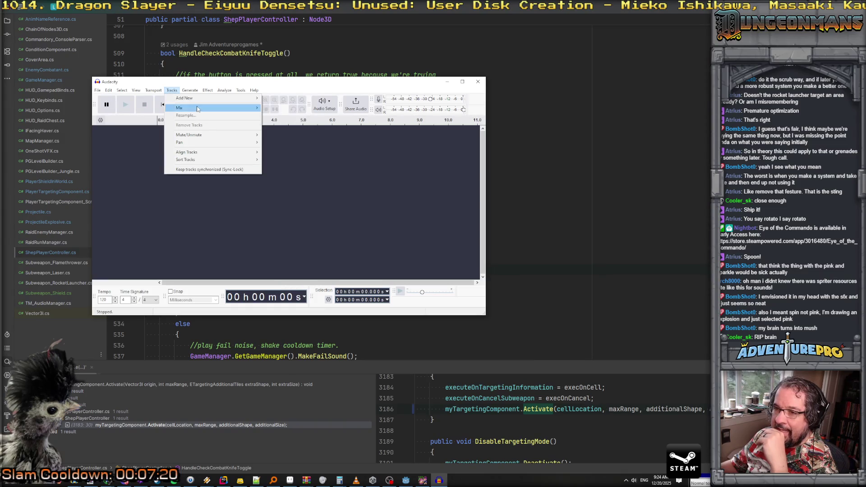
{"action": "left_click", "coordinate": [284, 107]}
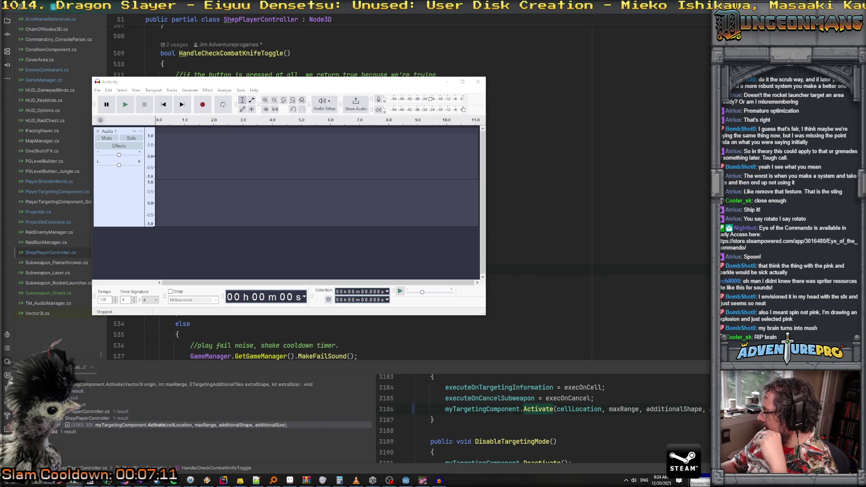
{"action": "left_click_drag", "start_coordinate": [661, 223], "coordinate": [189, 161]}
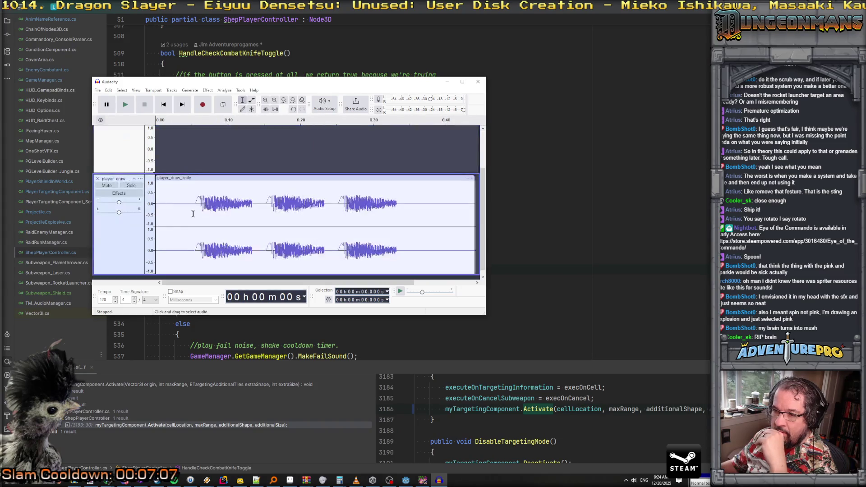
Step: Play back the imported player_draw_knife track and widen the Audacity window to show more timeline
{"action": "scroll", "coordinate": [162, 169], "scroll_direction": "up", "scroll_amount": 1}
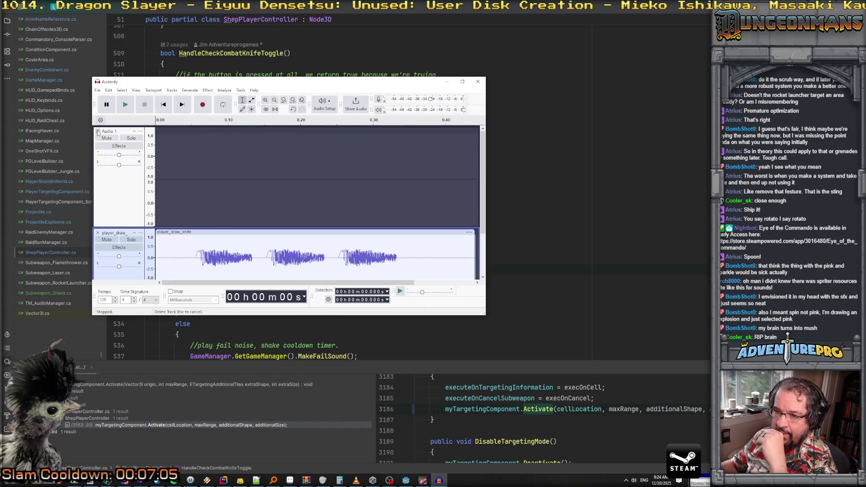
{"action": "scroll", "coordinate": [258, 201], "scroll_direction": "down", "scroll_amount": 2}
{"action": "left_click", "coordinate": [126, 108]}
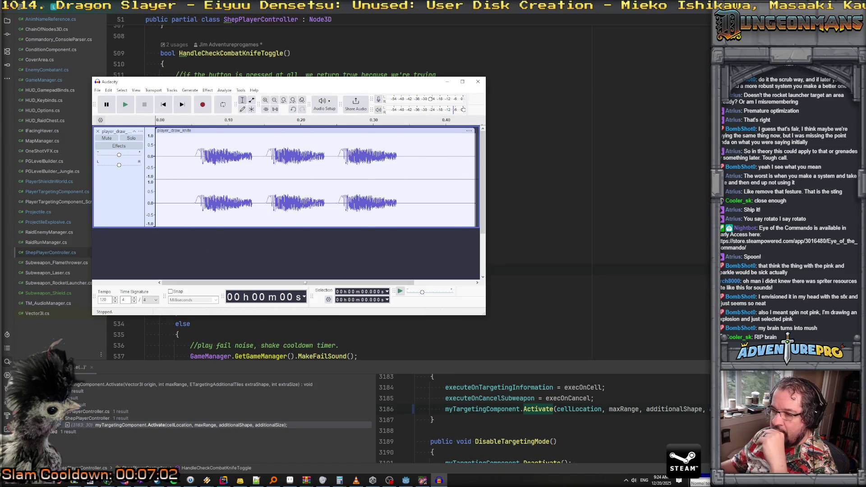
{"action": "left_click_drag", "start_coordinate": [487, 297], "coordinate": [709, 298]}
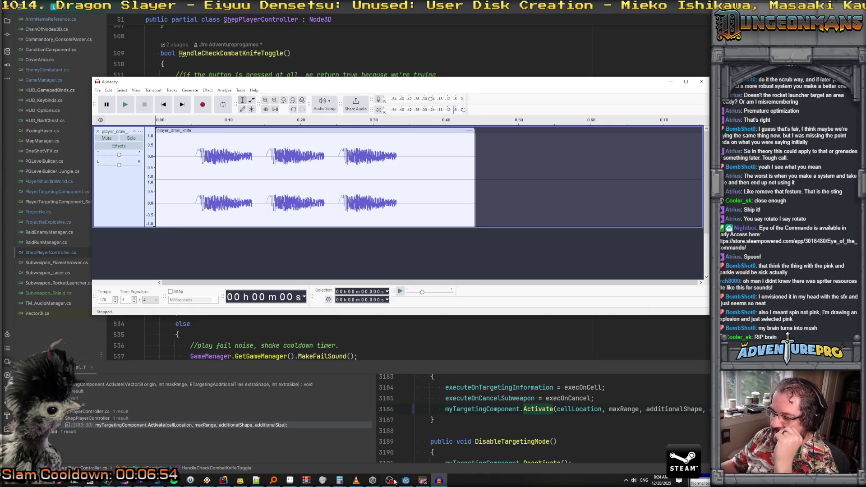
Step: Rebuild the .NET project in Godot, test-run the game, then stop it with F8
{"action": "left_click", "coordinate": [406, 481]}
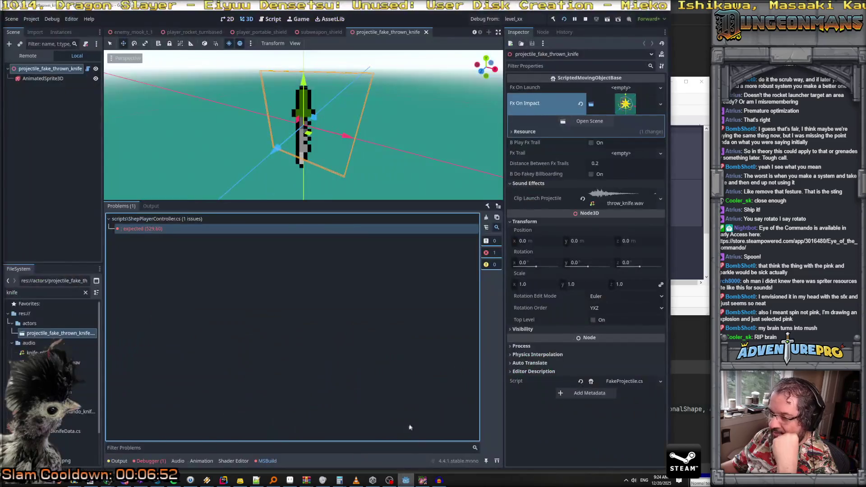
{"action": "left_click", "coordinate": [48, 293]}
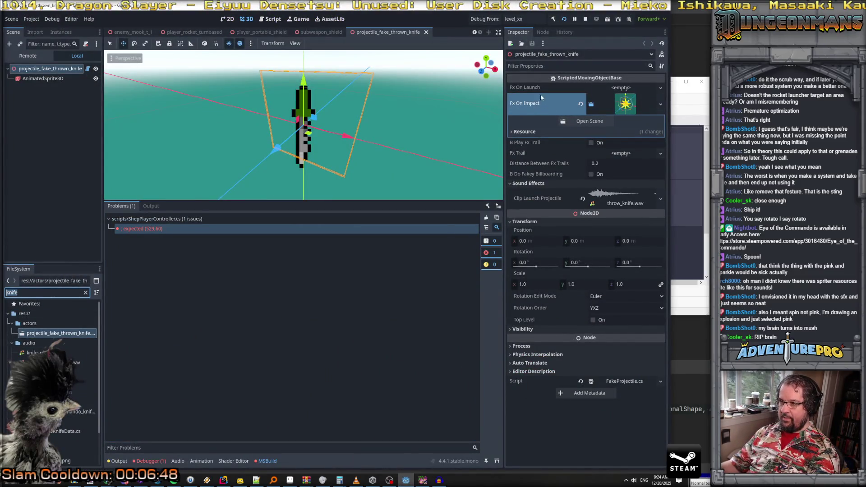
{"action": "left_click", "coordinate": [551, 21]}
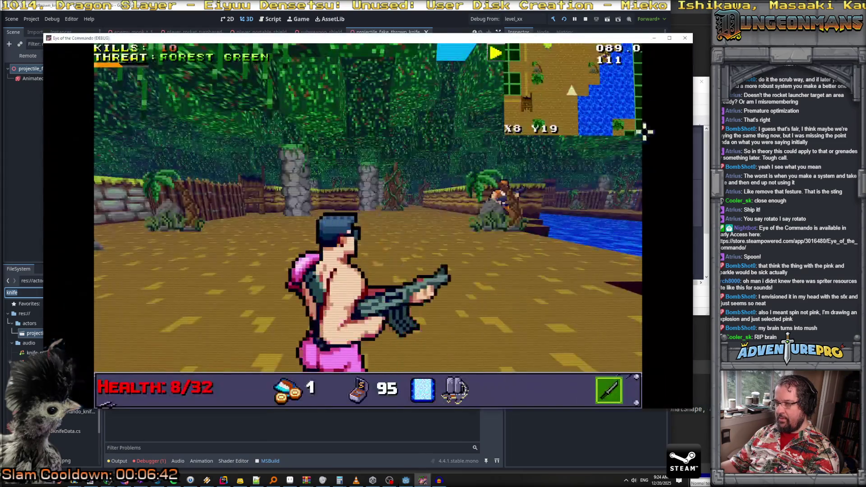
{"action": "key", "text": "F8"}
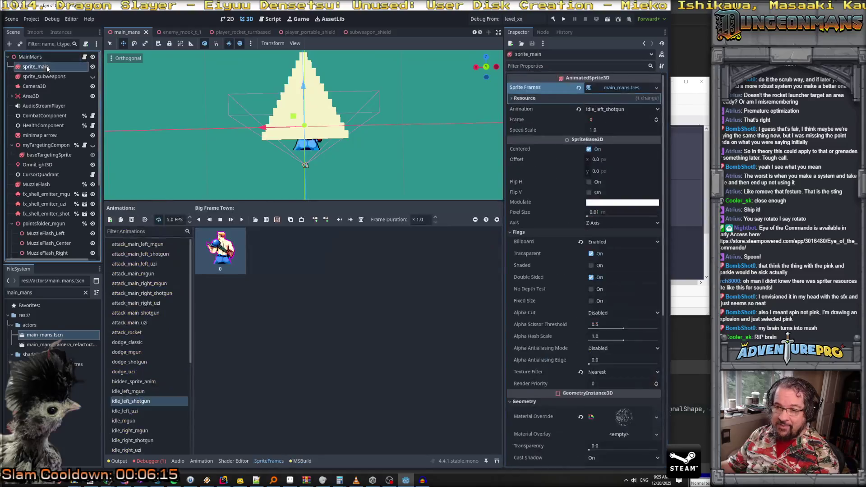
Step: Show the knife_draw animation in SpriteFrames and inspect its last frame, frame 5
{"action": "scroll", "coordinate": [159, 364], "scroll_direction": "down", "scroll_amount": 2}
{"action": "scroll", "coordinate": [160, 364], "scroll_direction": "up", "scroll_amount": 5}
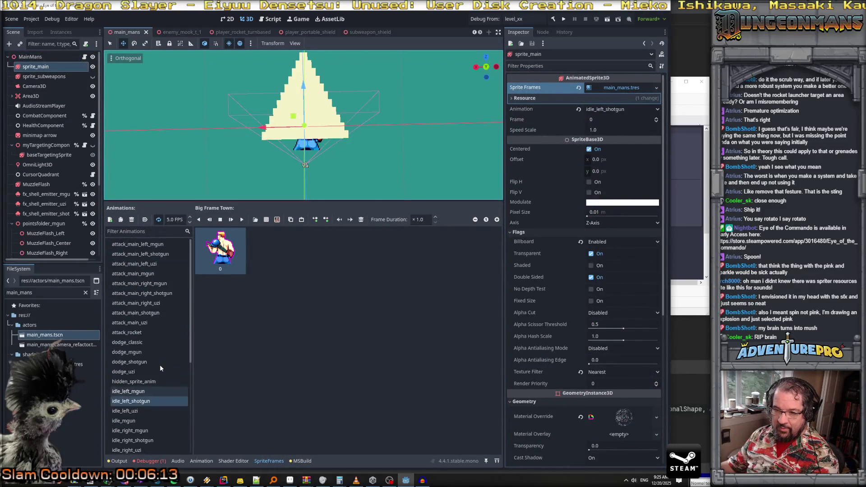
{"action": "scroll", "coordinate": [143, 342], "scroll_direction": "down", "scroll_amount": 6}
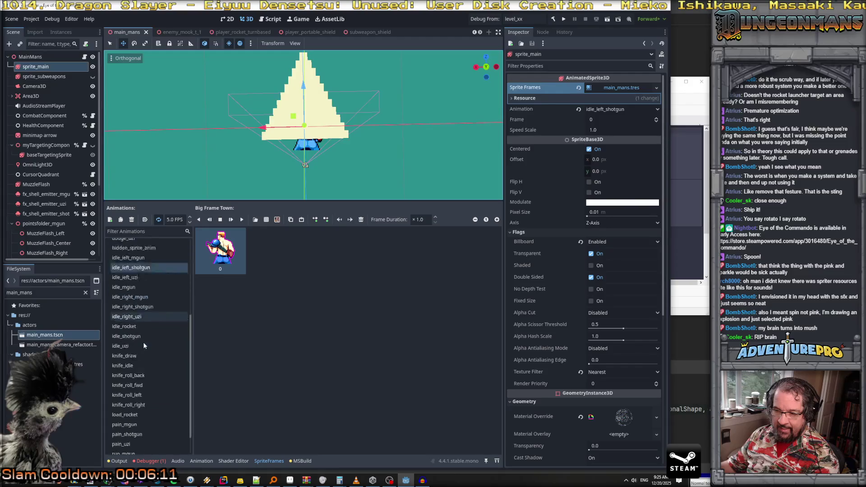
{"action": "left_click", "coordinate": [140, 330]}
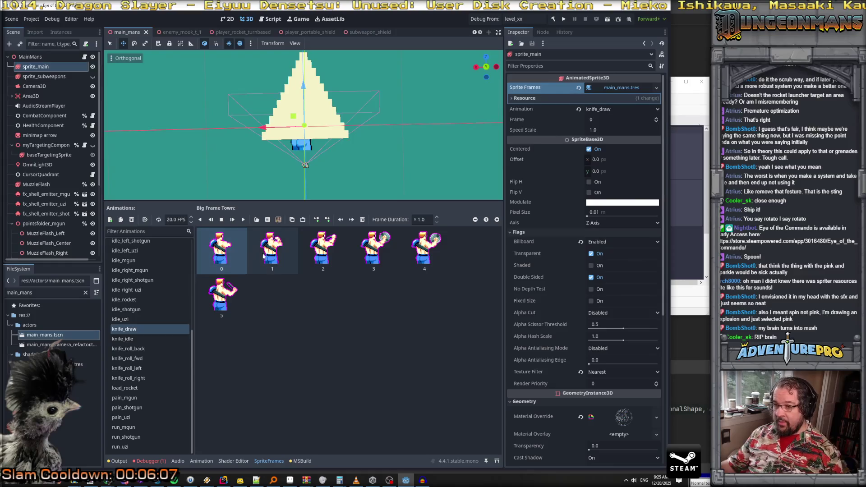
{"action": "left_click", "coordinate": [216, 310]}
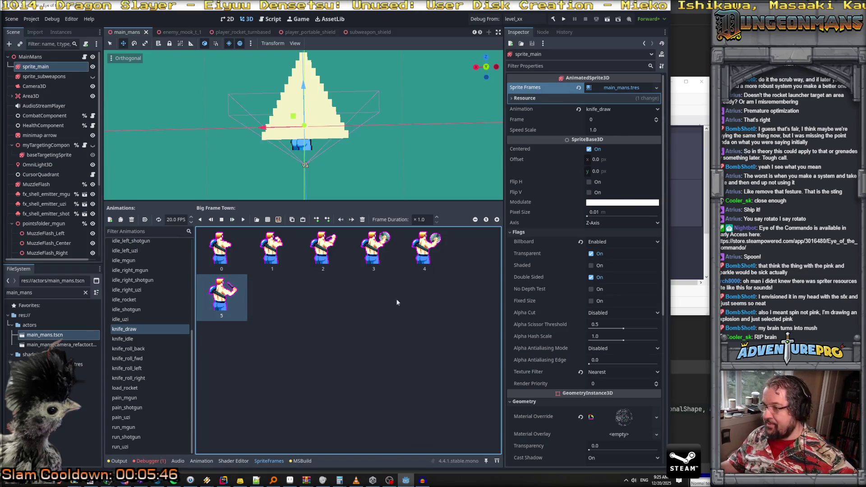
{"action": "left_click", "coordinate": [693, 305]}
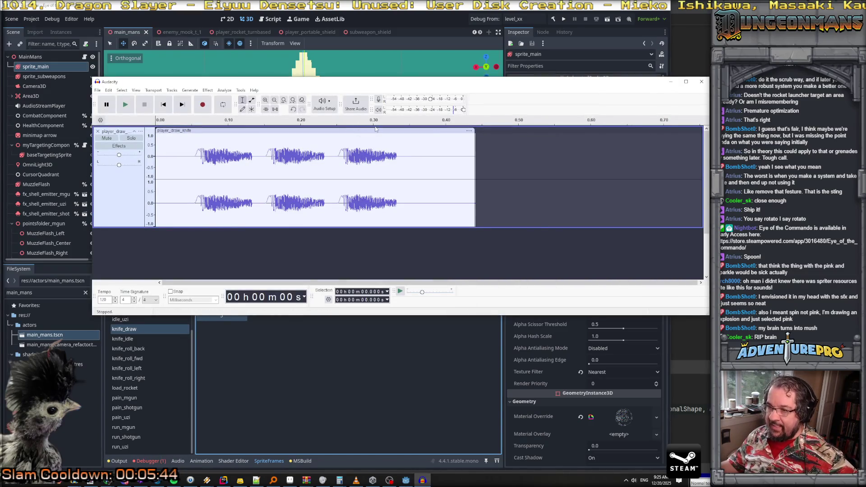
Step: Slide the knife clip to the timeline start, preview it, and add the rodney shoot track
{"action": "left_click_drag", "start_coordinate": [221, 131], "coordinate": [185, 131]}
{"action": "left_click", "coordinate": [125, 104]}
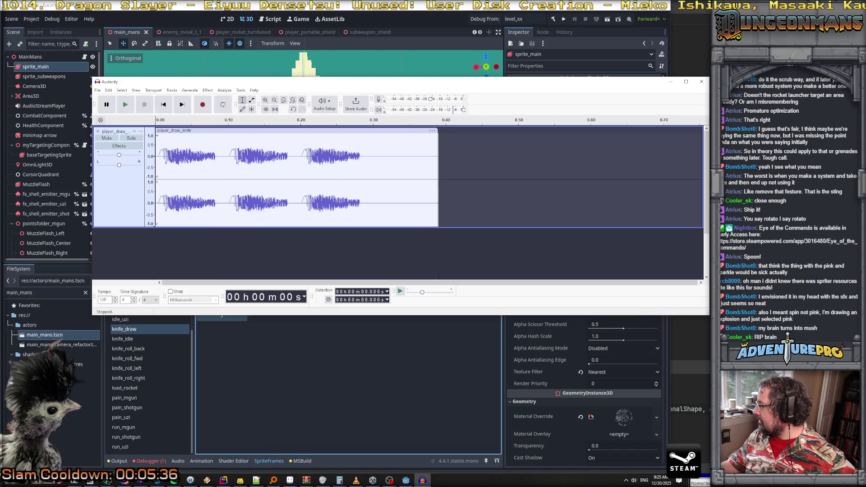
{"action": "left_click_drag", "start_coordinate": [608, 253], "coordinate": [412, 177]}
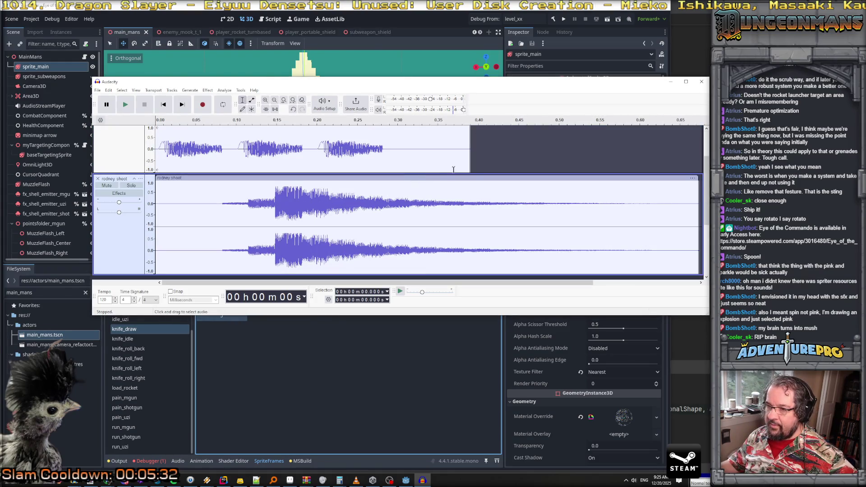
Step: Shift the rodney shoot clip to about 0.22 s and play both layered sounds together
{"action": "scroll", "coordinate": [454, 169], "scroll_direction": "up", "scroll_amount": 2}
{"action": "scroll", "coordinate": [454, 168], "scroll_direction": "down", "scroll_amount": 1}
{"action": "left_click_drag", "start_coordinate": [393, 210], "coordinate": [557, 208]}
{"action": "scroll", "coordinate": [557, 208], "scroll_direction": "down", "scroll_amount": 2}
{"action": "scroll", "coordinate": [548, 219], "scroll_direction": "up", "scroll_amount": 1}
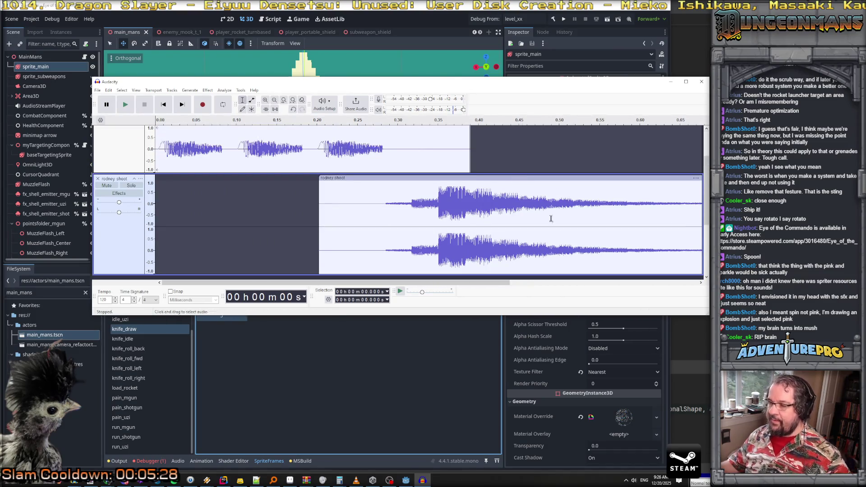
{"action": "left_click_drag", "start_coordinate": [708, 314], "coordinate": [709, 413]}
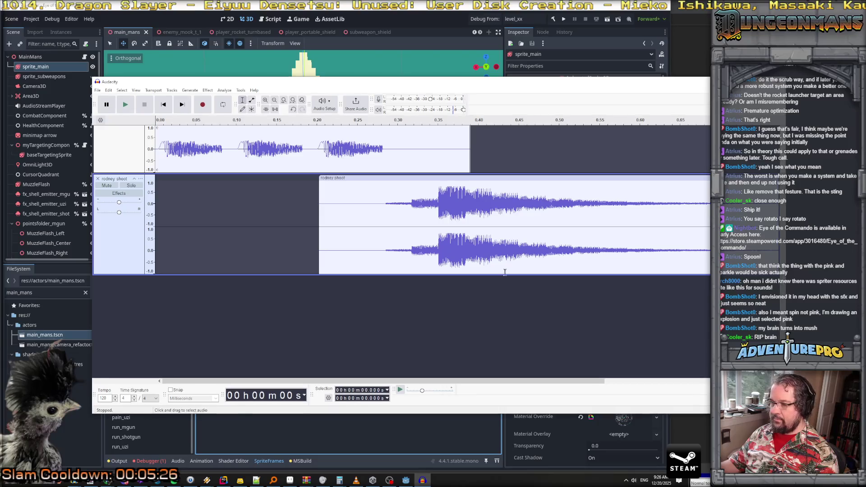
{"action": "scroll", "coordinate": [298, 198], "scroll_direction": "down", "scroll_amount": 2, "text": "ctrl"}
{"action": "left_click", "coordinate": [126, 104]}
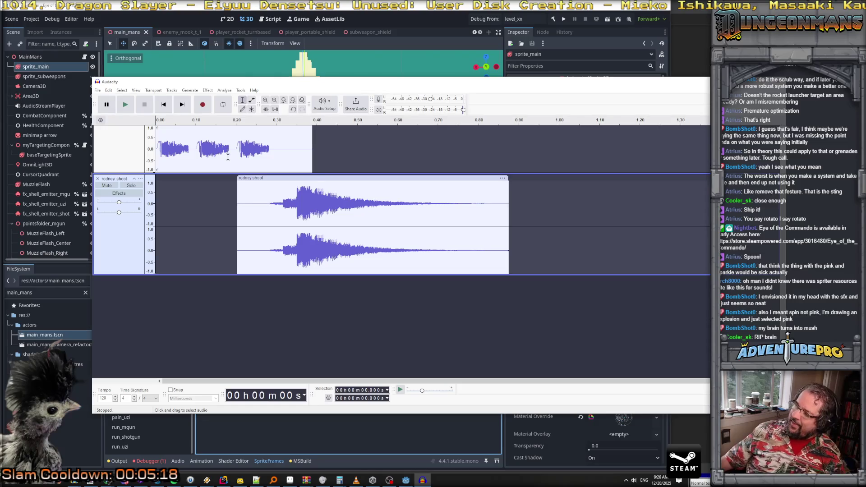
{"action": "left_click", "coordinate": [130, 106]}
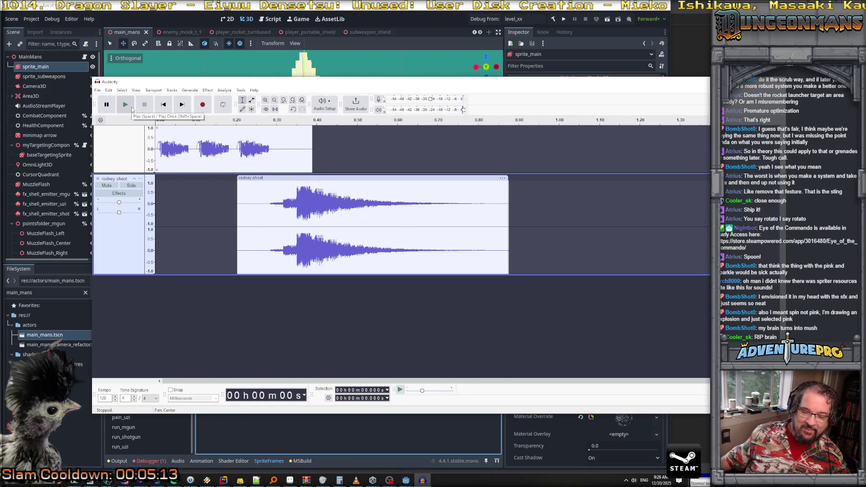
{"action": "left_click", "coordinate": [98, 90]}
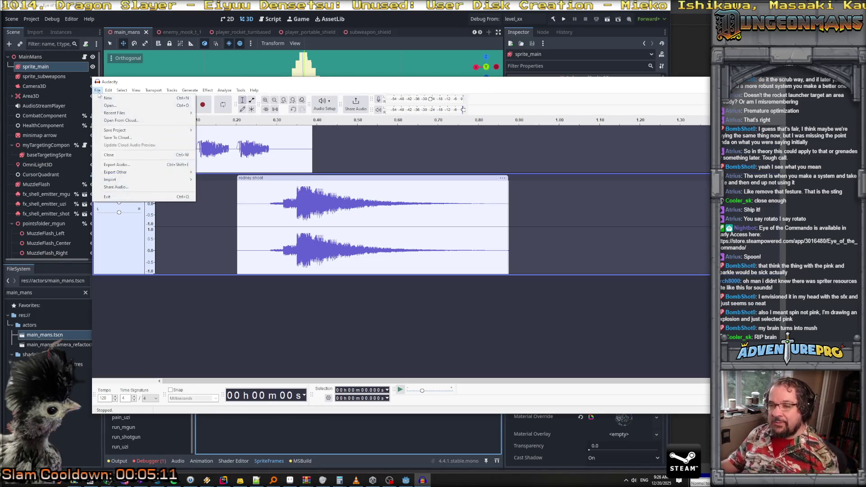
Step: Start an audio export and set the destination to the jimjam_may_24 project's audio folder
{"action": "left_click", "coordinate": [184, 165]}
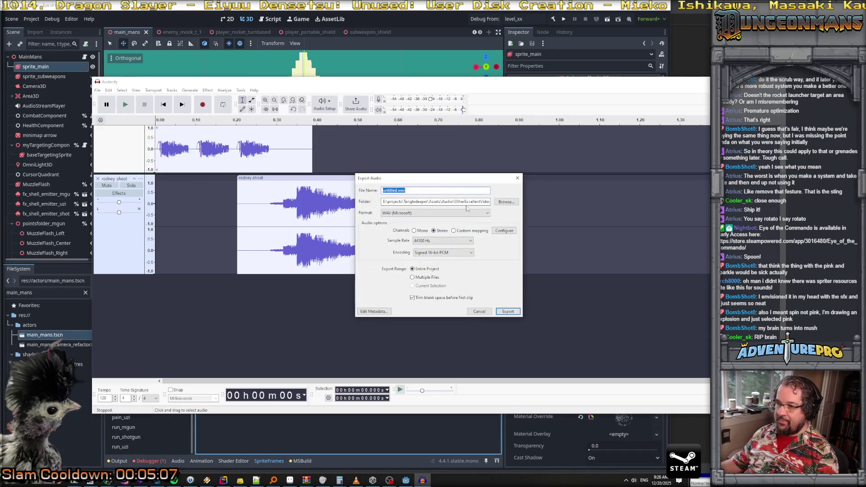
{"action": "left_click", "coordinate": [506, 201]}
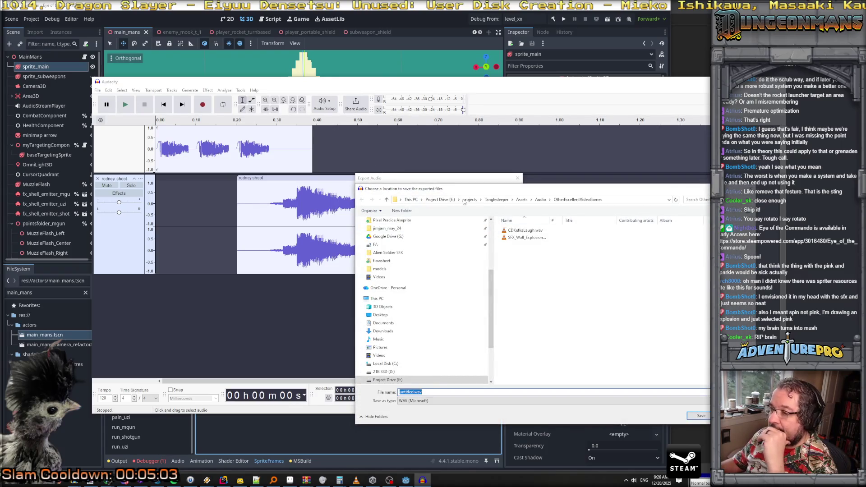
{"action": "left_click", "coordinate": [469, 200]}
{"action": "scroll", "coordinate": [532, 298], "scroll_direction": "down", "scroll_amount": 5}
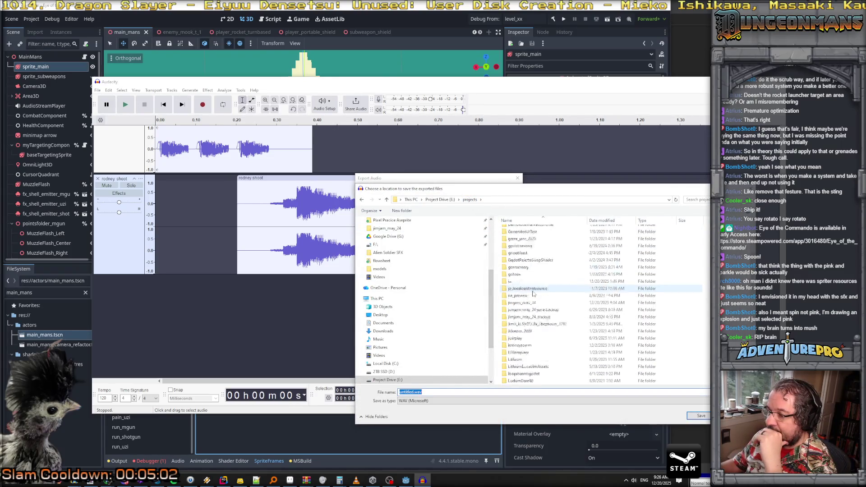
{"action": "double_click", "coordinate": [522, 282]}
{"action": "scroll", "coordinate": [537, 301], "scroll_direction": "down", "scroll_amount": 5}
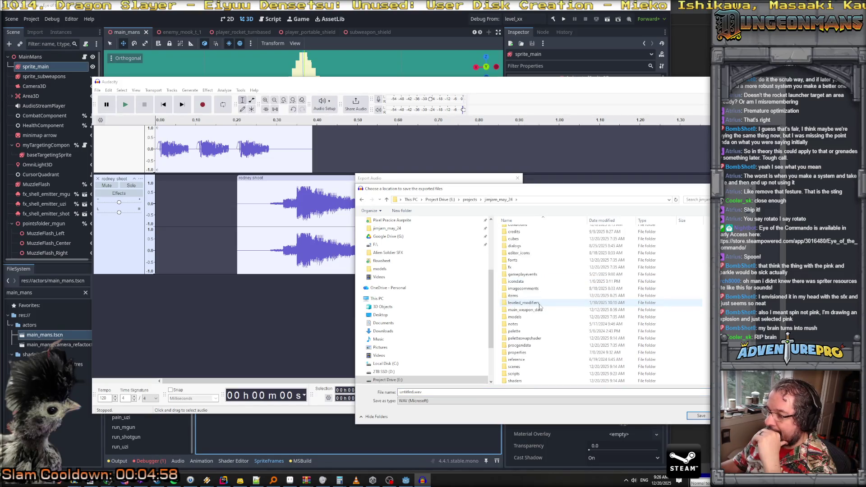
{"action": "scroll", "coordinate": [540, 306], "scroll_direction": "down", "scroll_amount": 1}
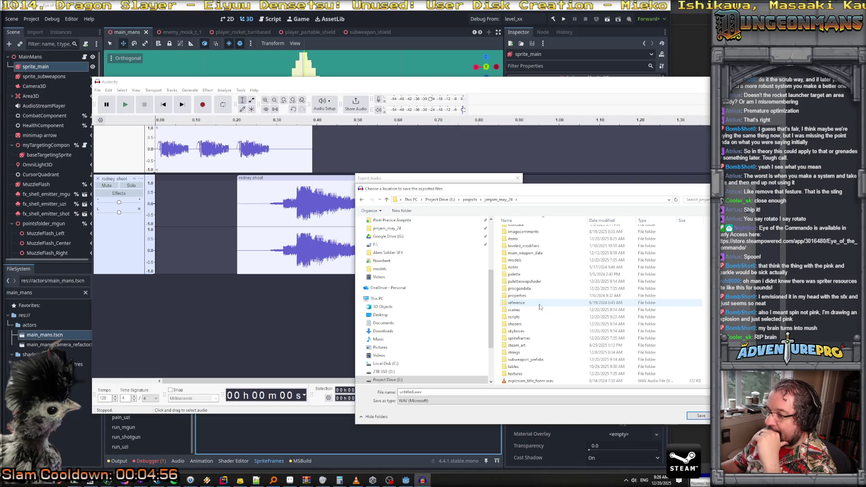
{"action": "scroll", "coordinate": [539, 307], "scroll_direction": "up", "scroll_amount": 5}
{"action": "double_click", "coordinate": [523, 246]}
Step: Name the file player_draw_knife and export it as a 16-bit WAV
{"action": "scroll", "coordinate": [541, 343], "scroll_direction": "down", "scroll_amount": 5}
{"action": "scroll", "coordinate": [542, 352], "scroll_direction": "down", "scroll_amount": 6}
{"action": "scroll", "coordinate": [543, 352], "scroll_direction": "down", "scroll_amount": 1}
{"action": "left_click", "coordinate": [436, 391]}
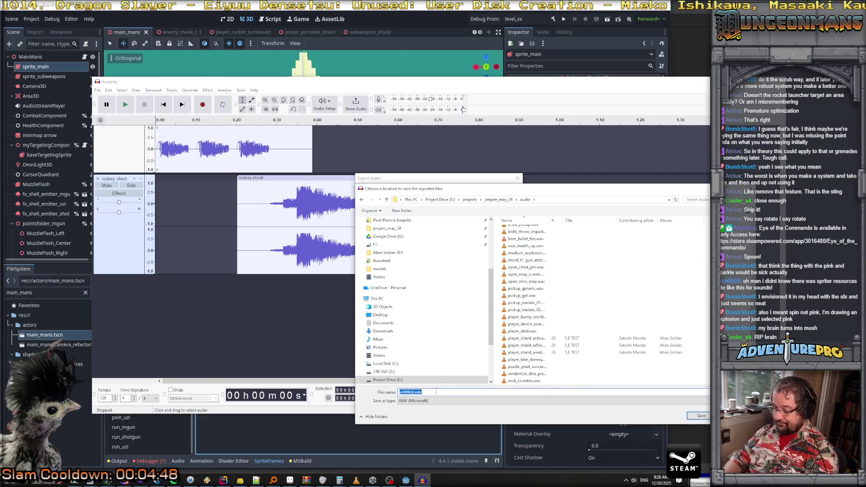
{"action": "type", "text": "player_draw_knif"}
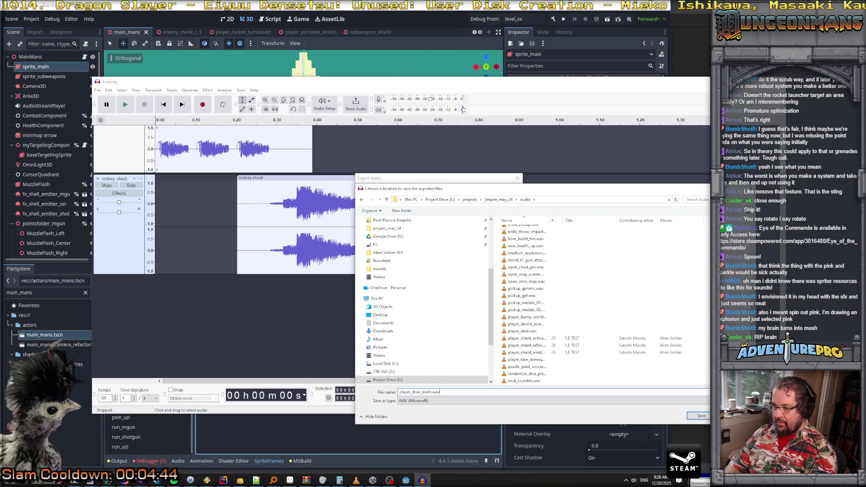
{"action": "key", "text": "Return"}
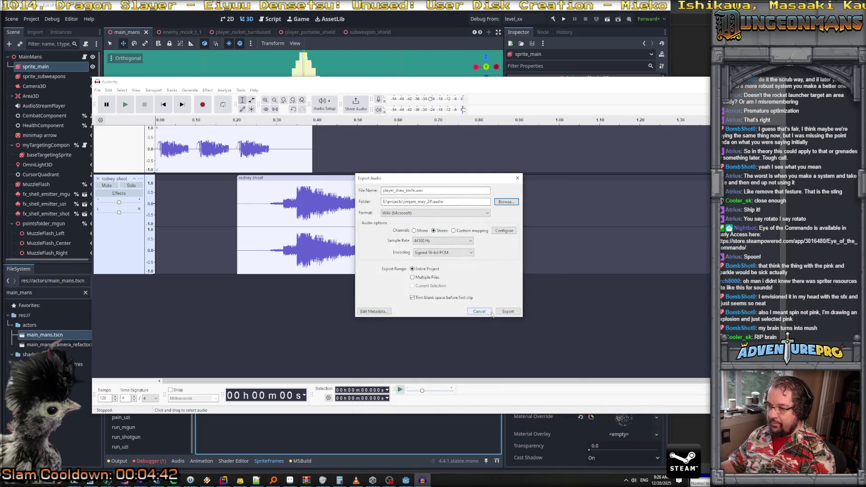
{"action": "left_click", "coordinate": [505, 311]}
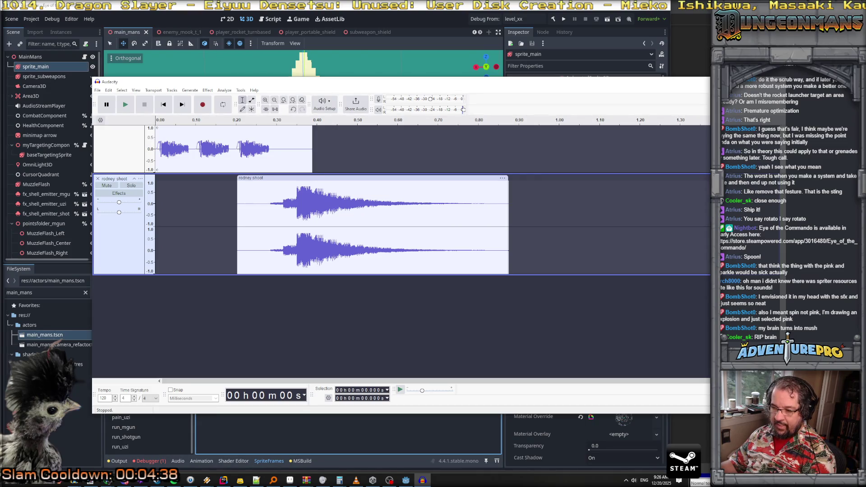
{"action": "left_click", "coordinate": [106, 481]}
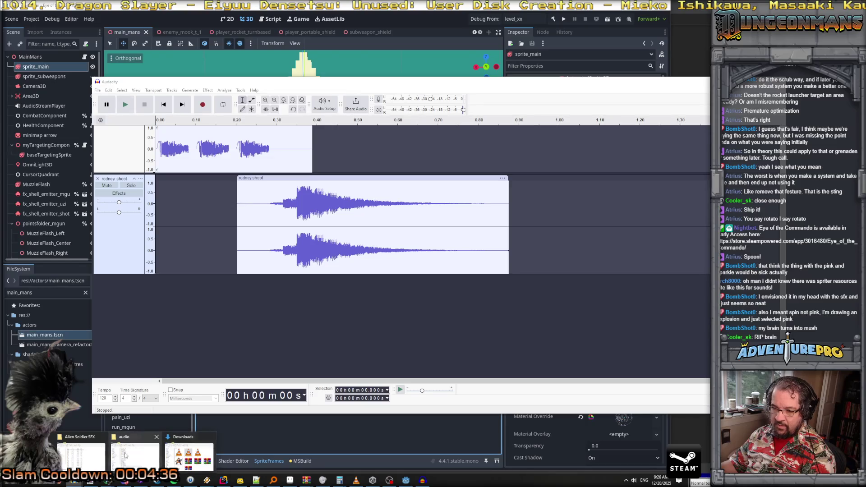
Step: Select player_draw_knife.wav in the audio folder, then quit Audacity without saving the project
{"action": "left_click", "coordinate": [126, 455]}
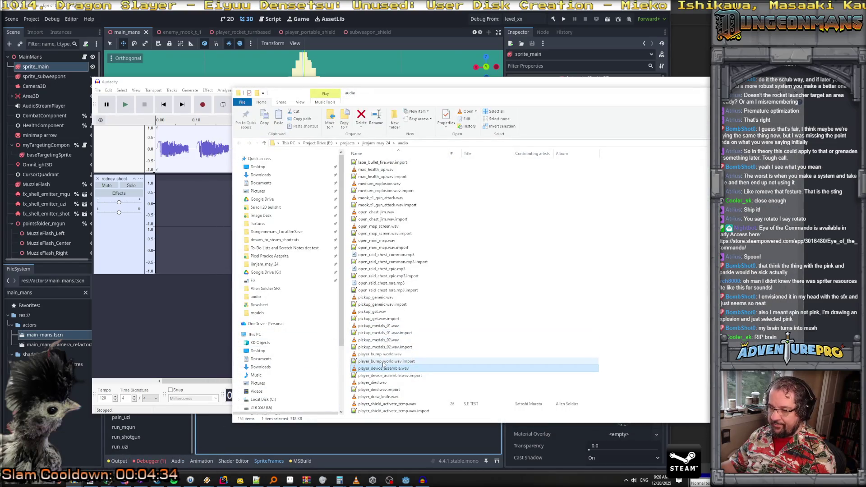
{"action": "left_click", "coordinate": [387, 397]}
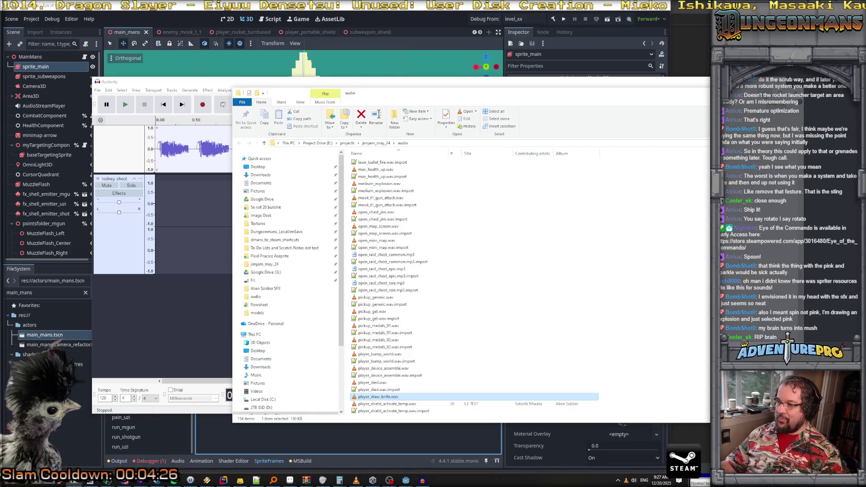
{"action": "key", "text": "alt+F4"}
{"action": "key", "text": "alt+F4"}
{"action": "left_click", "coordinate": [453, 247]}
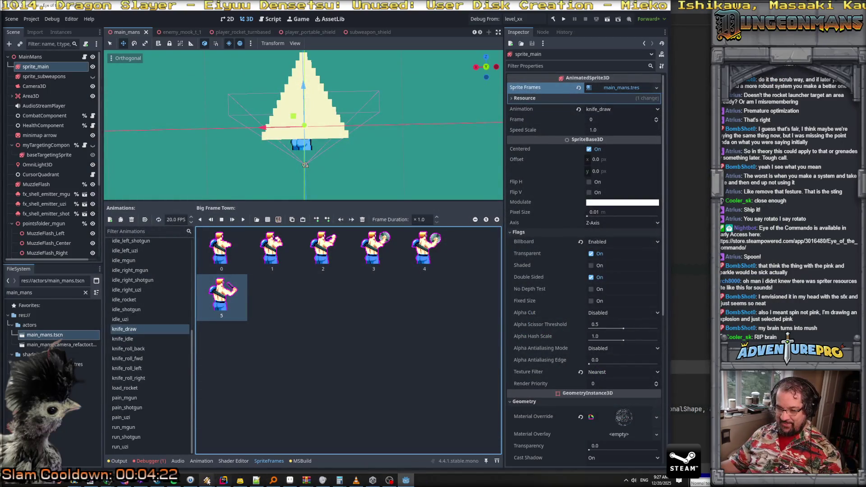
Step: Switch to Aseprite and bring up the hero_blue sprite sheet
{"action": "left_click", "coordinate": [291, 481]}
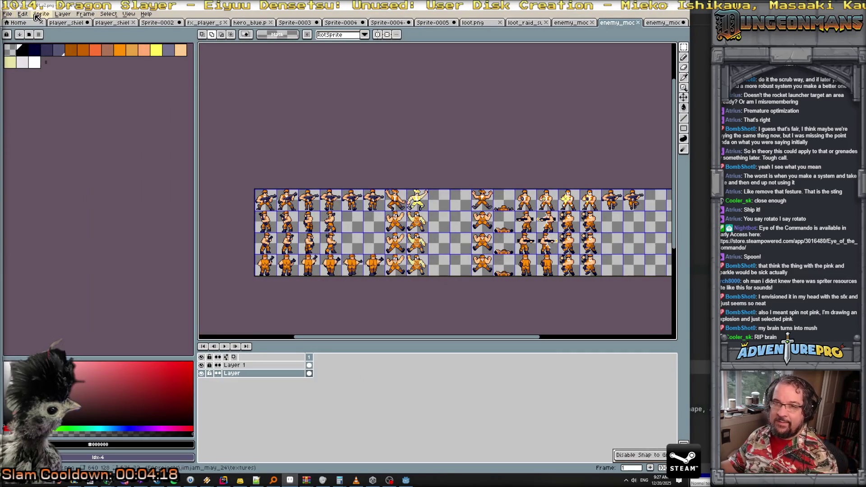
{"action": "left_click", "coordinate": [264, 24]}
{"action": "scroll", "coordinate": [508, 254], "scroll_direction": "down", "scroll_amount": 1}
{"action": "scroll", "coordinate": [516, 297], "scroll_direction": "up", "scroll_amount": 1}
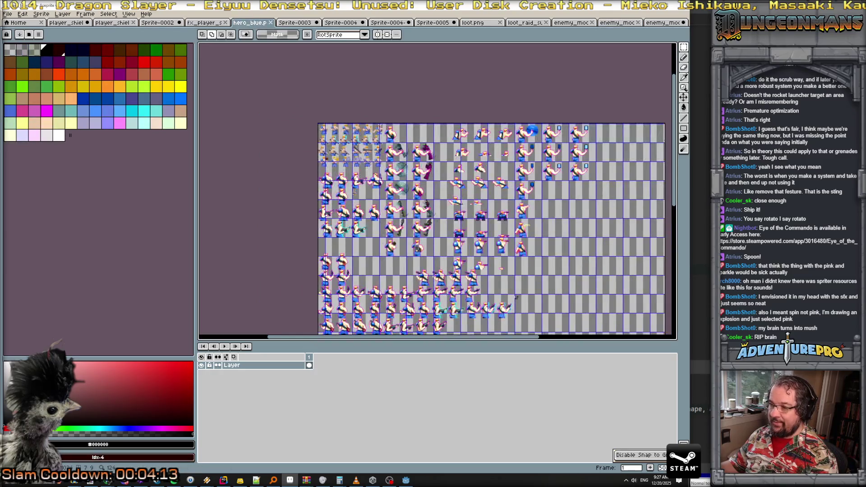
{"action": "scroll", "coordinate": [516, 298], "scroll_direction": "down", "scroll_amount": 3}
{"action": "scroll", "coordinate": [473, 271], "scroll_direction": "up", "scroll_amount": 1}
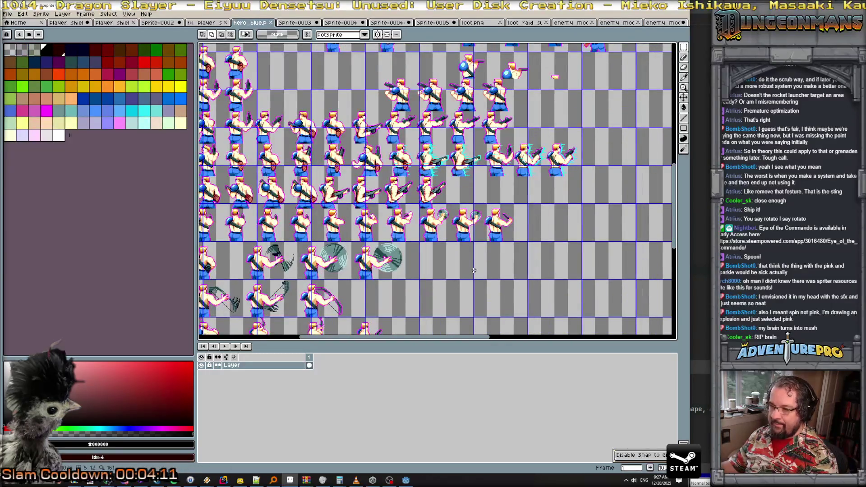
{"action": "scroll", "coordinate": [473, 271], "scroll_direction": "down", "scroll_amount": 1}
{"action": "scroll", "coordinate": [565, 166], "scroll_direction": "down", "scroll_amount": 1}
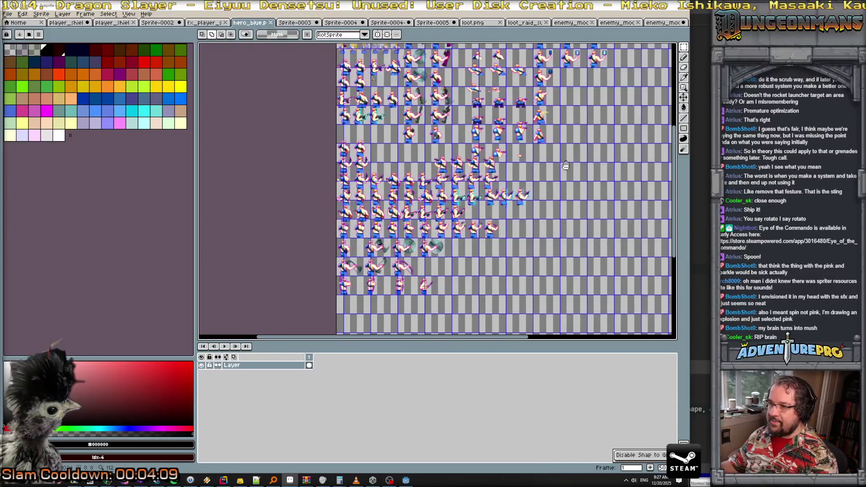
{"action": "scroll", "coordinate": [562, 165], "scroll_direction": "up", "scroll_amount": 1}
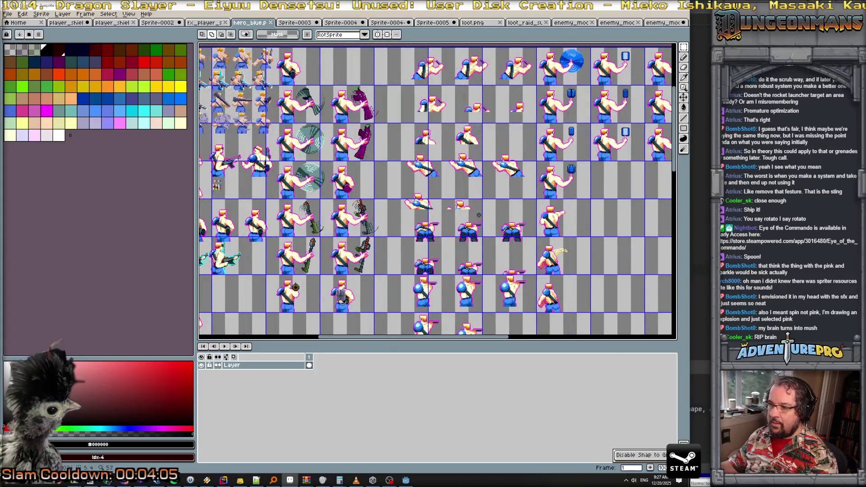
Step: Pan and zoom around the hero_blue sheet to view the rows of knife frames
{"action": "mouse_move", "coordinate": [447, 284]}
{"action": "left_mouse_down"}
{"action": "mouse_move", "coordinate": [496, 135]}
{"action": "mouse_move", "coordinate": [528, 90]}
{"action": "left_mouse_up"}
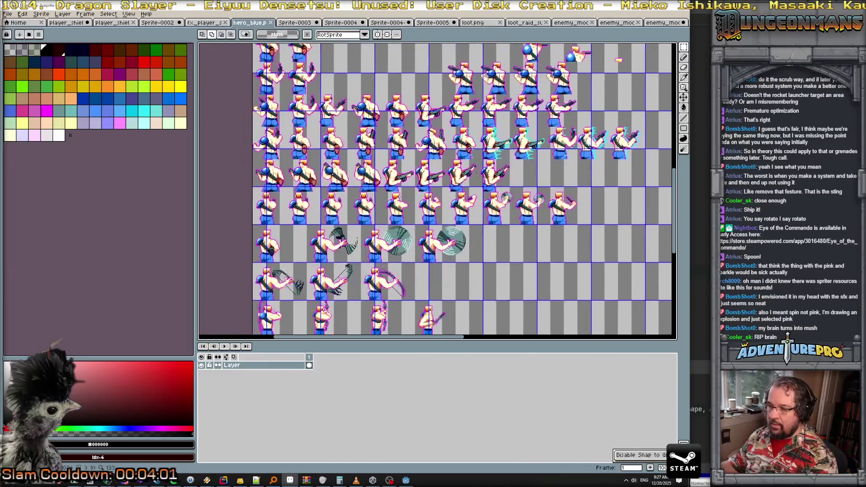
{"action": "left_click_drag", "start_coordinate": [483, 141], "coordinate": [451, 236]}
{"action": "mouse_move", "coordinate": [460, 185]}
{"action": "left_mouse_down"}
{"action": "mouse_move", "coordinate": [363, 272]}
{"action": "mouse_move", "coordinate": [496, 261]}
{"action": "left_mouse_up"}
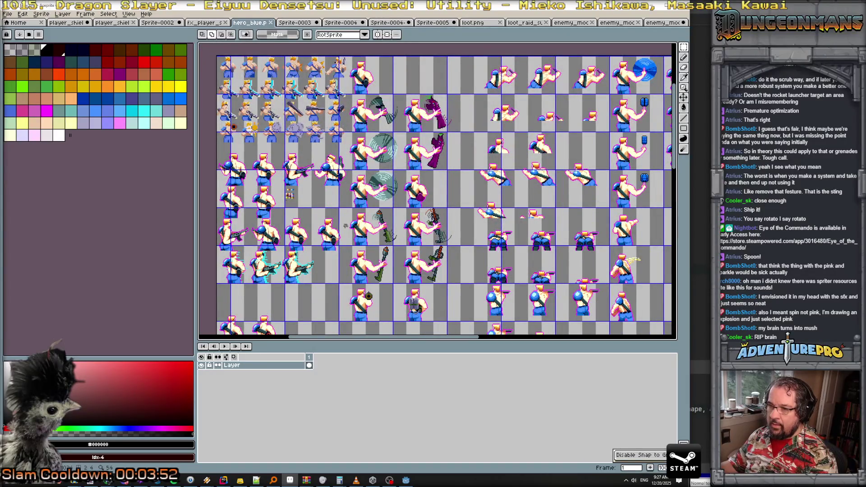
{"action": "scroll", "coordinate": [309, 230], "scroll_direction": "down", "scroll_amount": 2}
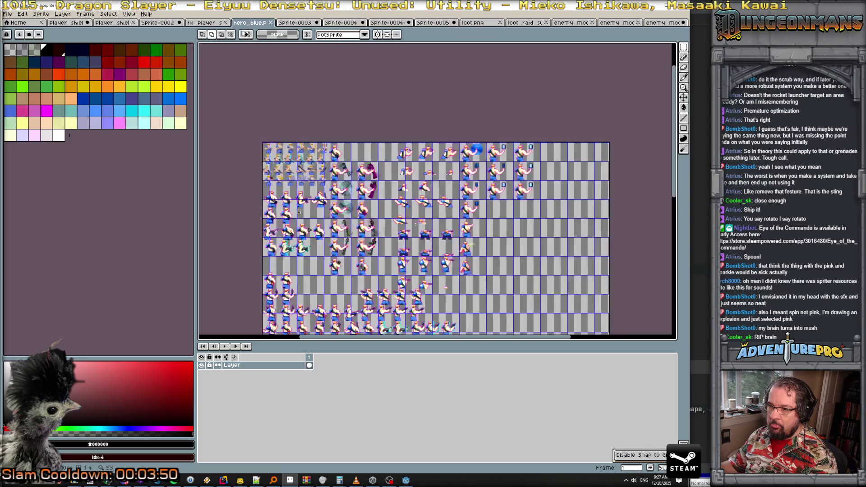
{"action": "left_click_drag", "start_coordinate": [411, 307], "coordinate": [417, 205]}
{"action": "scroll", "coordinate": [417, 205], "scroll_direction": "up", "scroll_amount": 1}
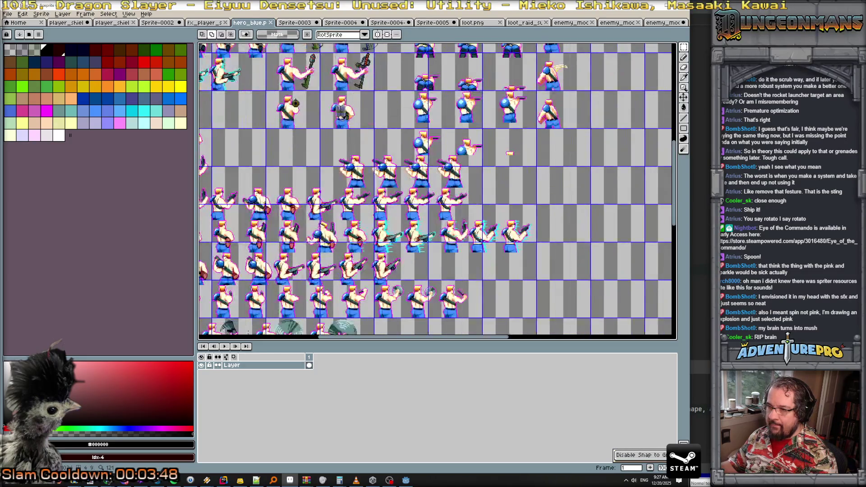
{"action": "left_click_drag", "start_coordinate": [431, 275], "coordinate": [508, 198]}
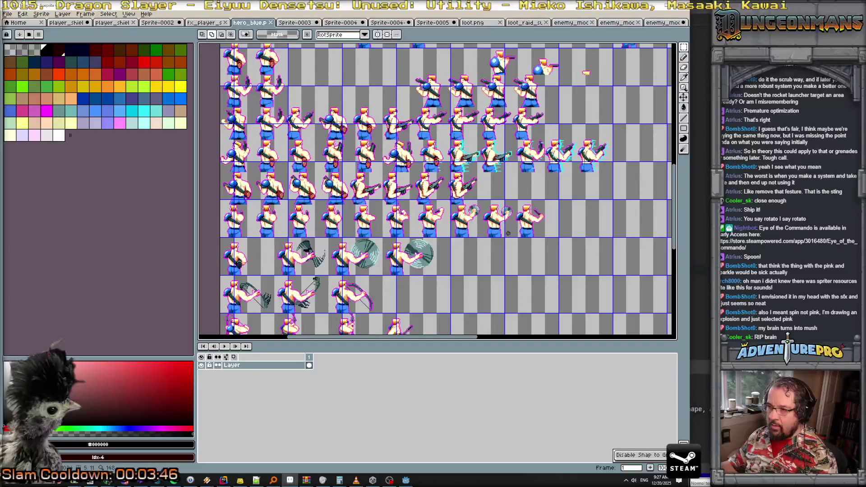
{"action": "scroll", "coordinate": [532, 227], "scroll_direction": "up", "scroll_amount": 1}
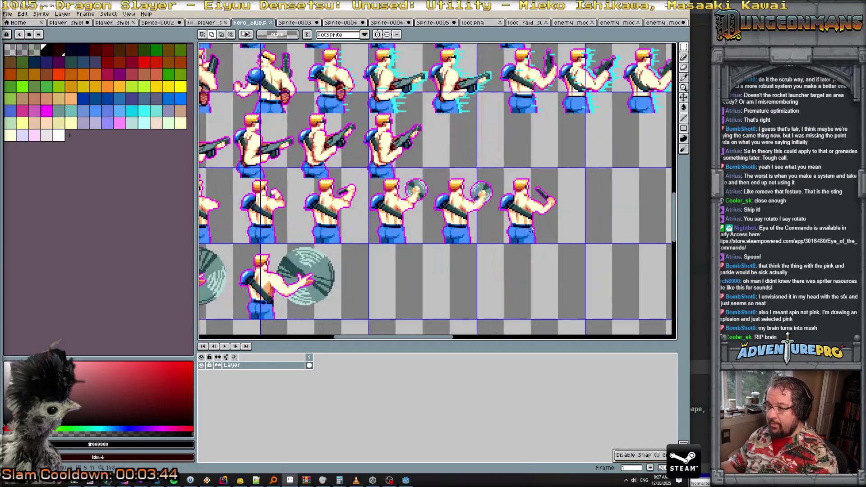
{"action": "scroll", "coordinate": [519, 233], "scroll_direction": "down", "scroll_amount": 1}
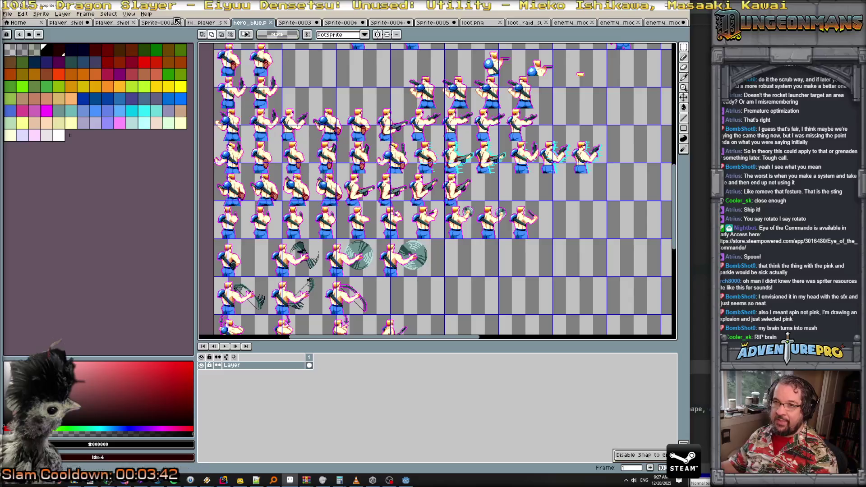
{"action": "left_click", "coordinate": [130, 14]}
Step: Set the grid to 64 by 40 pixels in Grid Settings
{"action": "mouse_move", "coordinate": [162, 54]}
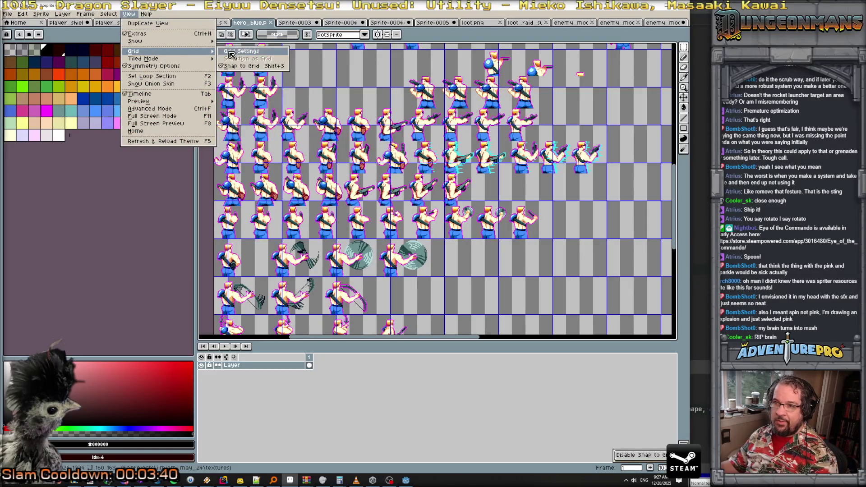
{"action": "left_click", "coordinate": [237, 55]}
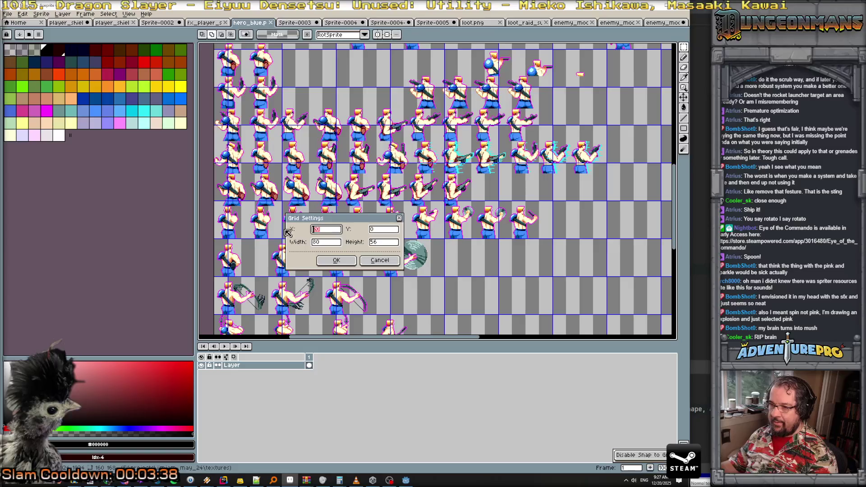
{"action": "key", "text": "Tab"}
{"action": "key", "text": "Tab"}
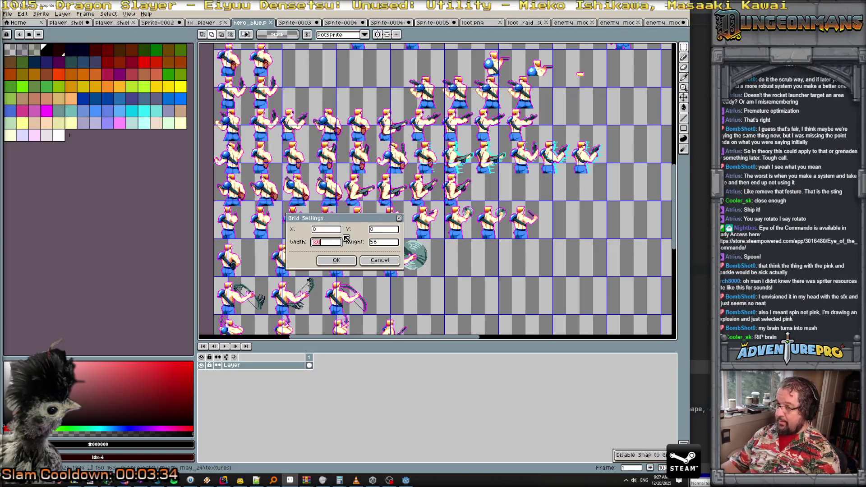
{"action": "type", "text": "64"}
{"action": "key", "text": "Tab"}
{"action": "type", "text": "40"}
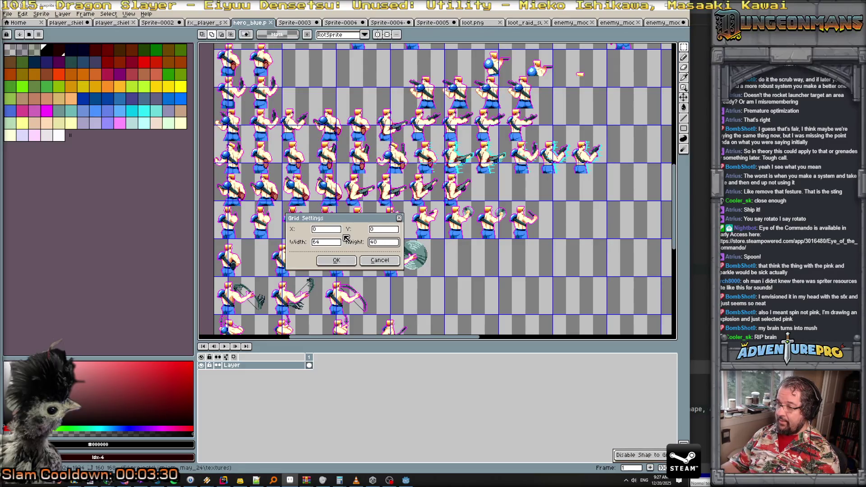
{"action": "left_click", "coordinate": [330, 261]}
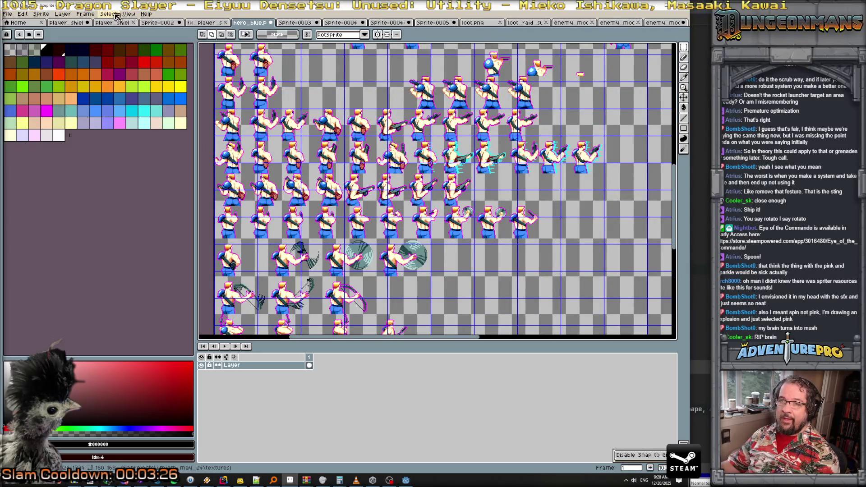
Step: Change the grid height from 40 to 48 pixels
{"action": "left_click", "coordinate": [129, 14]}
{"action": "mouse_move", "coordinate": [162, 53]}
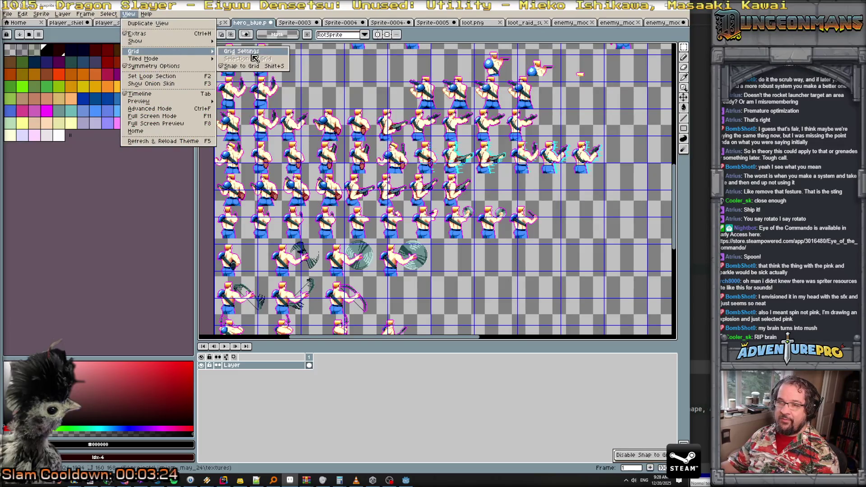
{"action": "left_click", "coordinate": [254, 58]}
{"action": "left_click", "coordinate": [385, 243]}
{"action": "left_click_drag", "start_coordinate": [384, 242], "coordinate": [371, 243]}
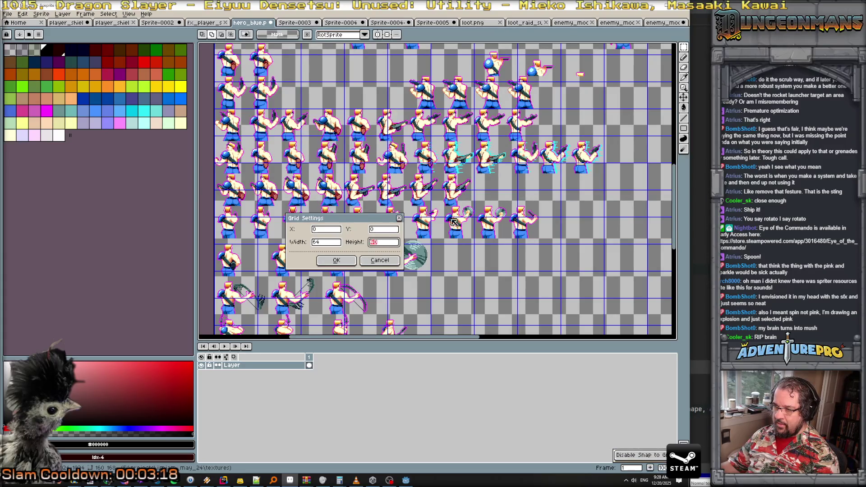
{"action": "type", "text": "8"}
{"action": "key", "text": "Return"}
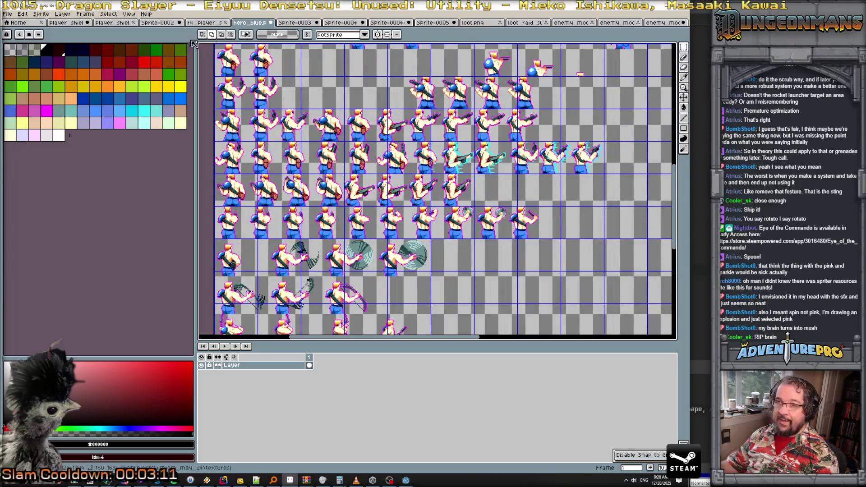
Step: Reopen Grid Settings to confirm the 64×48 grid and close it unchanged
{"action": "left_click", "coordinate": [129, 15]}
{"action": "mouse_move", "coordinate": [163, 52]}
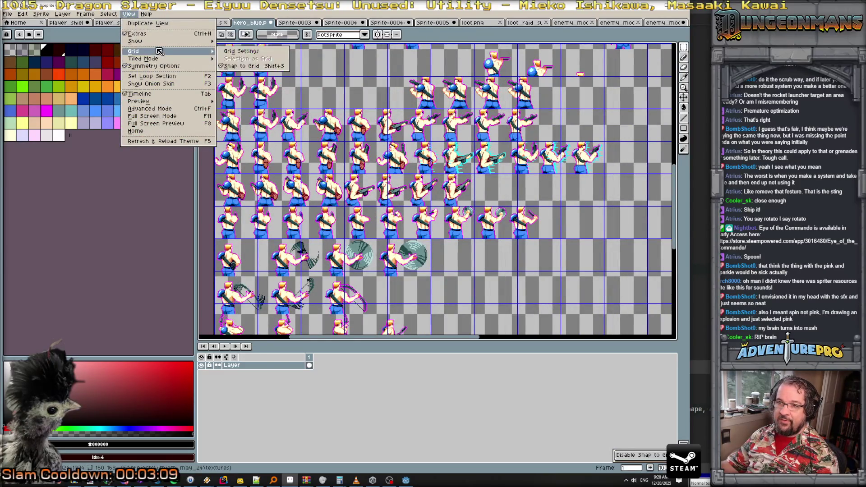
{"action": "left_click", "coordinate": [262, 53]}
{"action": "key", "text": "Tab"}
{"action": "key", "text": "Tab"}
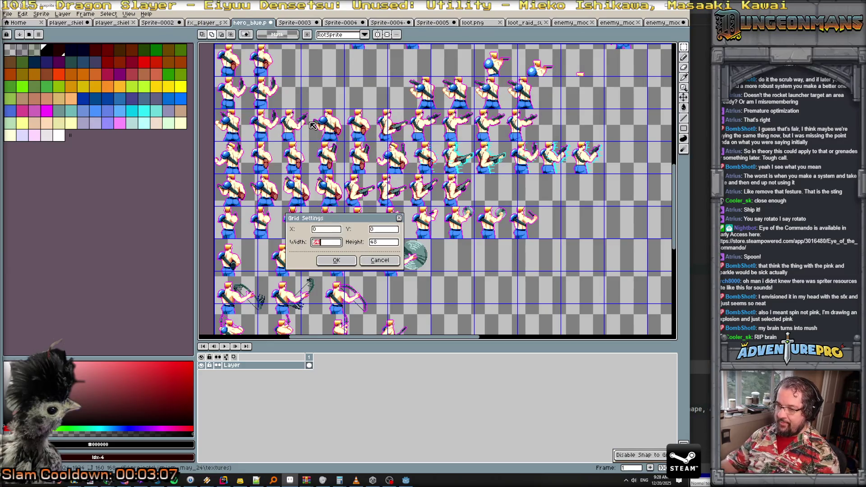
{"action": "key", "text": "Return"}
{"action": "scroll", "coordinate": [586, 221], "scroll_direction": "up", "scroll_amount": 2}
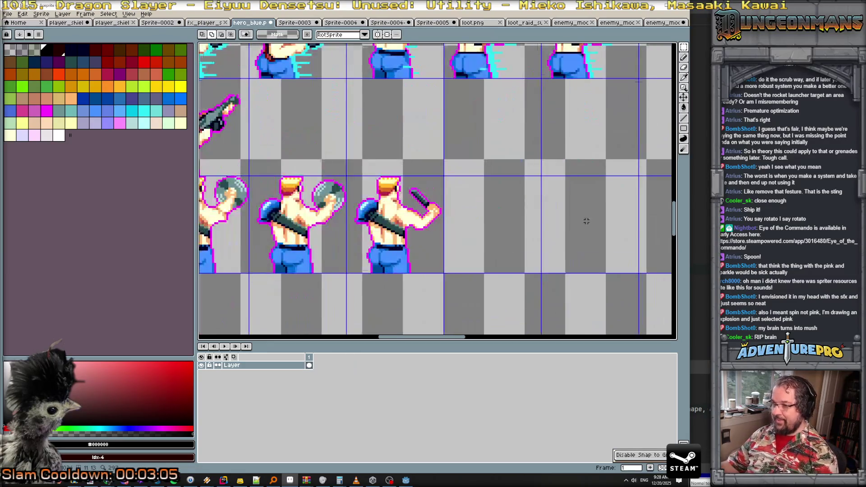
Step: Copy the last weapon-draw frame into the empty cells to its right
{"action": "left_click", "coordinate": [683, 47]}
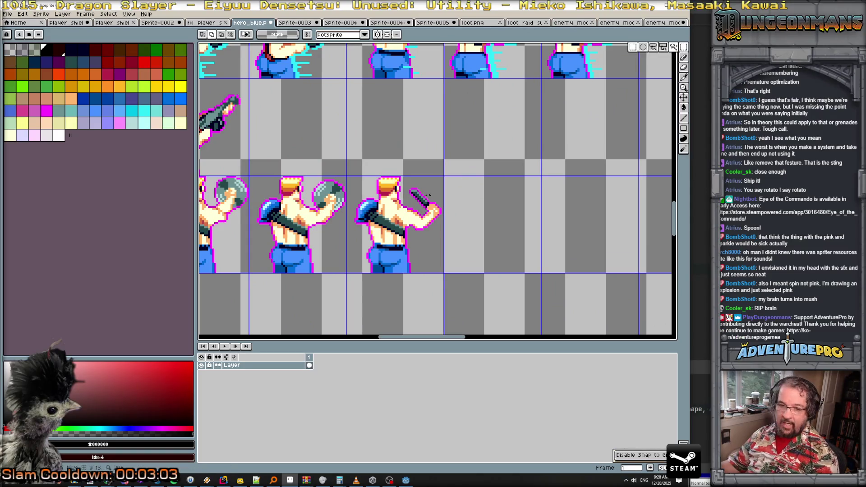
{"action": "left_click_drag", "start_coordinate": [347, 176], "coordinate": [434, 247]}
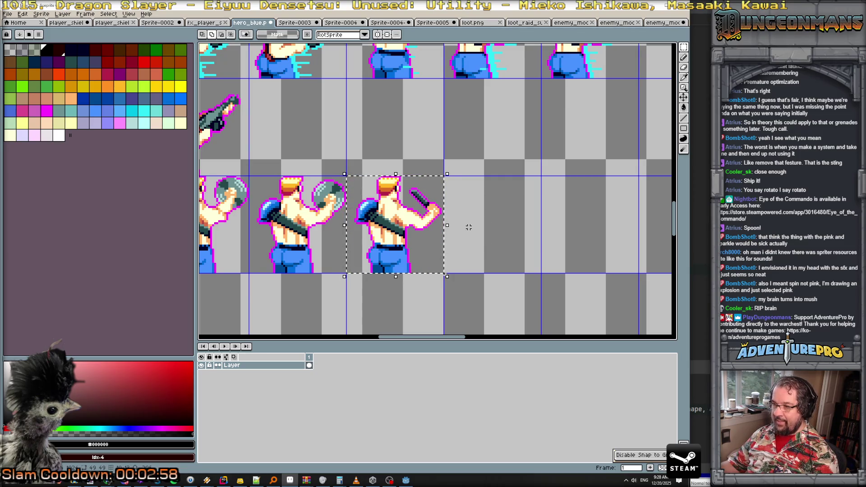
{"action": "key", "text": "ctrl+t"}
{"action": "left_click_drag", "start_coordinate": [433, 236], "coordinate": [503, 239]}
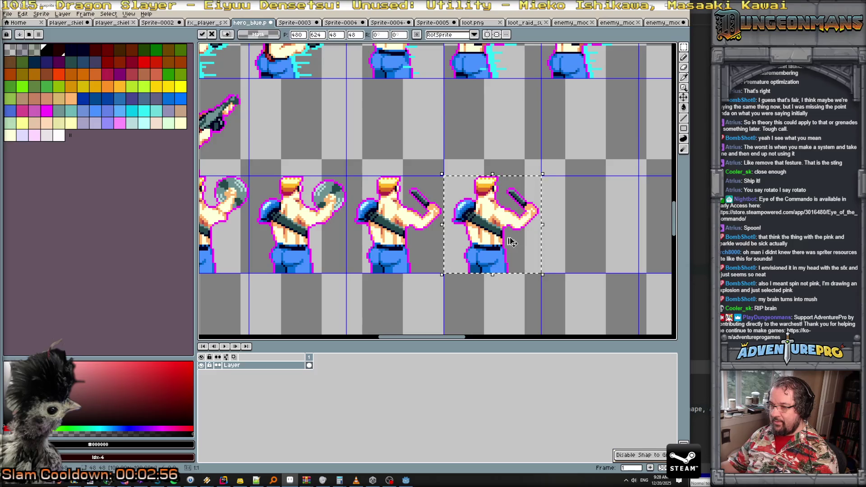
{"action": "left_click_drag", "start_coordinate": [428, 233], "coordinate": [577, 239]}
{"action": "key", "text": "ctrl+z"}
{"action": "key", "text": "ctrl+z"}
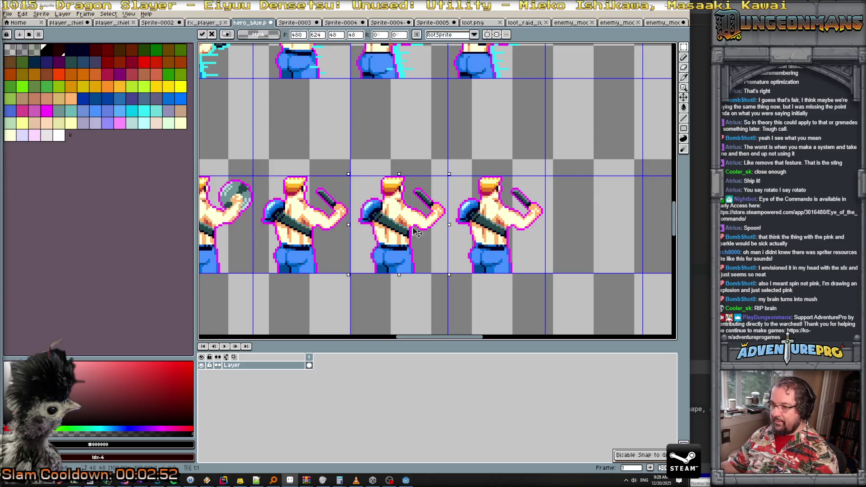
{"action": "left_click_drag", "start_coordinate": [310, 229], "coordinate": [566, 233]}
{"action": "left_click", "coordinate": [515, 219]}
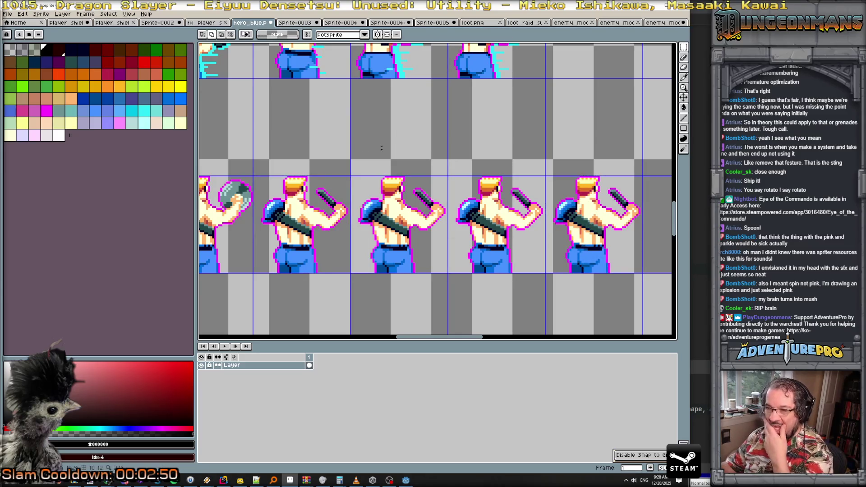
Step: Change the tiled mode setting in the View menu
{"action": "left_click", "coordinate": [128, 14]}
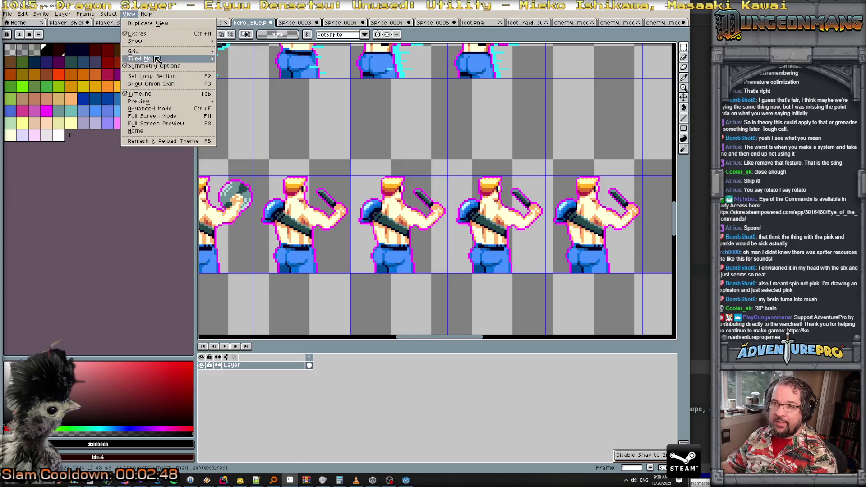
{"action": "mouse_move", "coordinate": [157, 59]}
{"action": "left_click", "coordinate": [238, 69]}
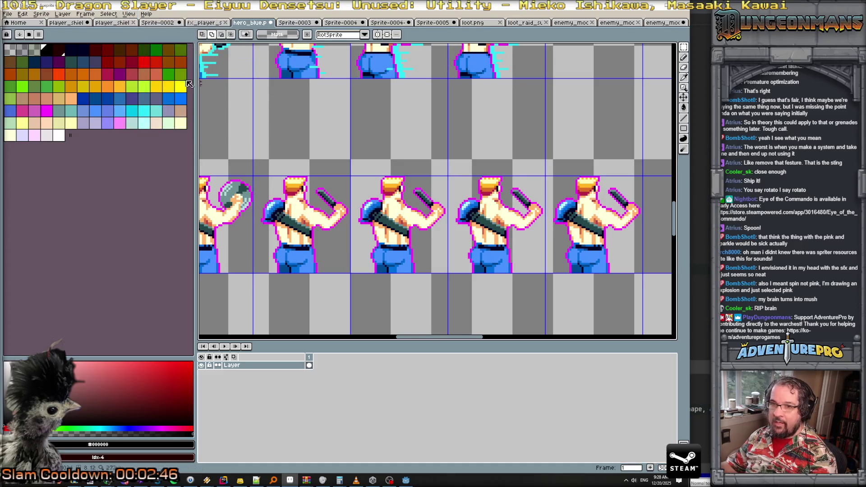
Step: Paint white highlights on the knife blades and fill the right blade fully white
{"action": "left_click", "coordinate": [61, 137]}
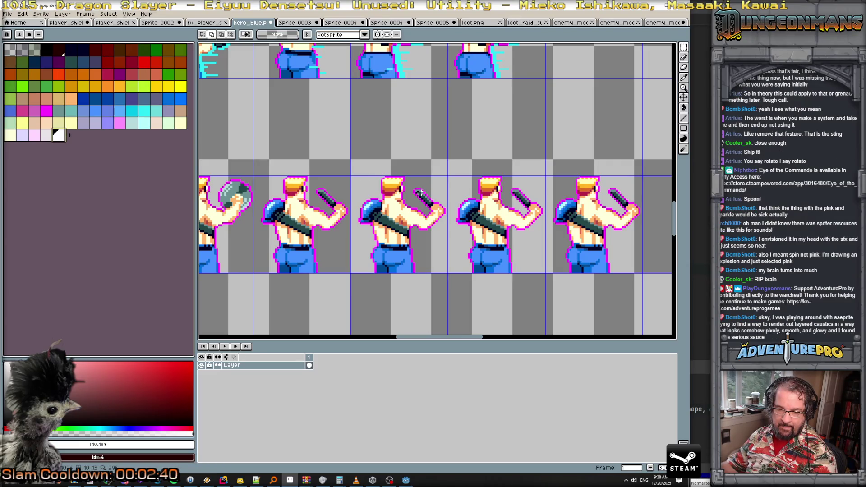
{"action": "scroll", "coordinate": [420, 192], "scroll_direction": "up", "scroll_amount": 2}
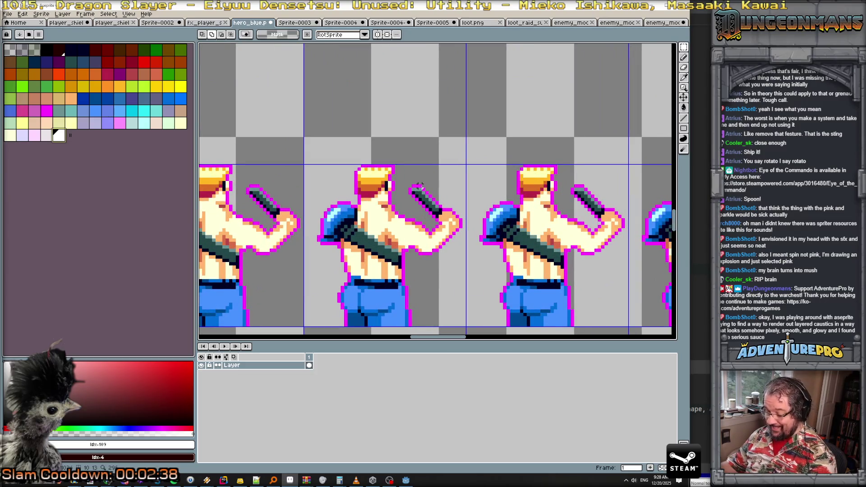
{"action": "key", "text": "b"}
{"action": "left_click", "coordinate": [417, 188]}
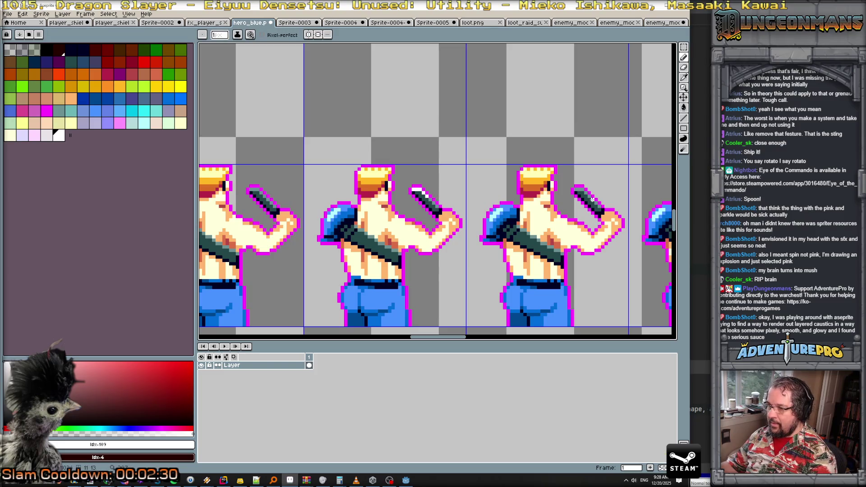
{"action": "scroll", "coordinate": [435, 192], "scroll_direction": "right", "scroll_amount": 2}
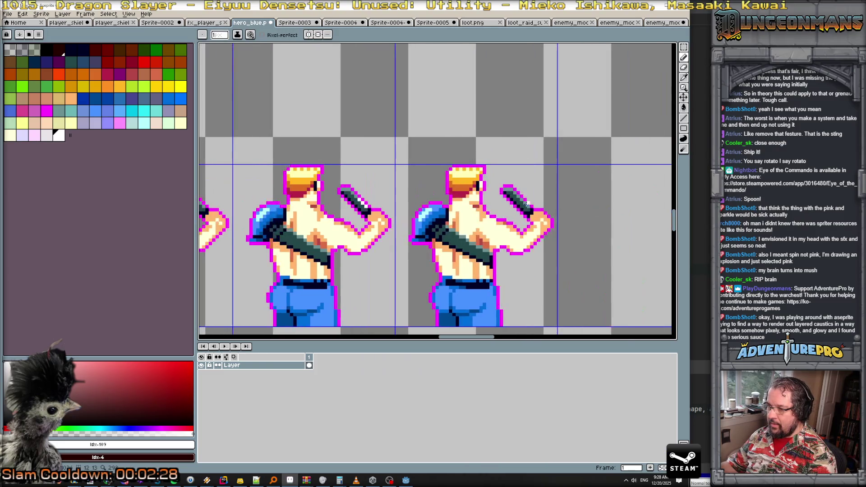
{"action": "left_click_drag", "start_coordinate": [504, 188], "coordinate": [513, 189]}
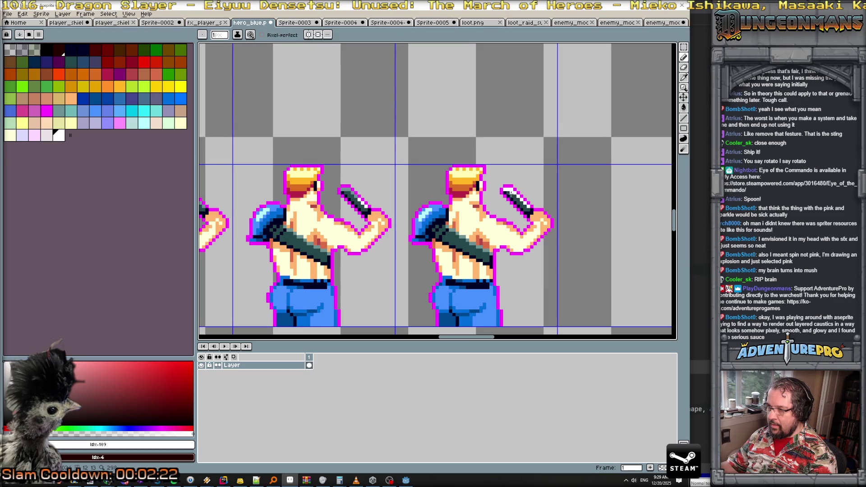
{"action": "key", "text": "g"}
{"action": "left_click", "coordinate": [514, 197]}
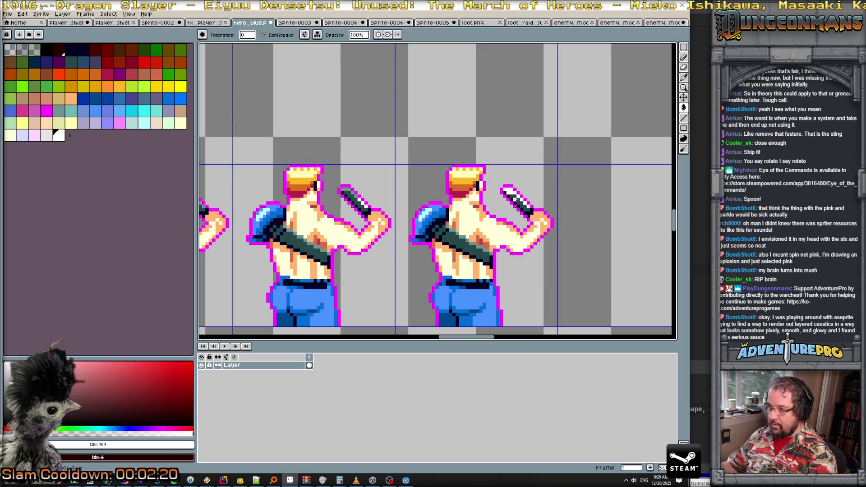
Step: Rectangle-select the fourth knife frame and commit the placed frame pixels
{"action": "scroll", "coordinate": [523, 203], "scroll_direction": "down", "scroll_amount": 1}
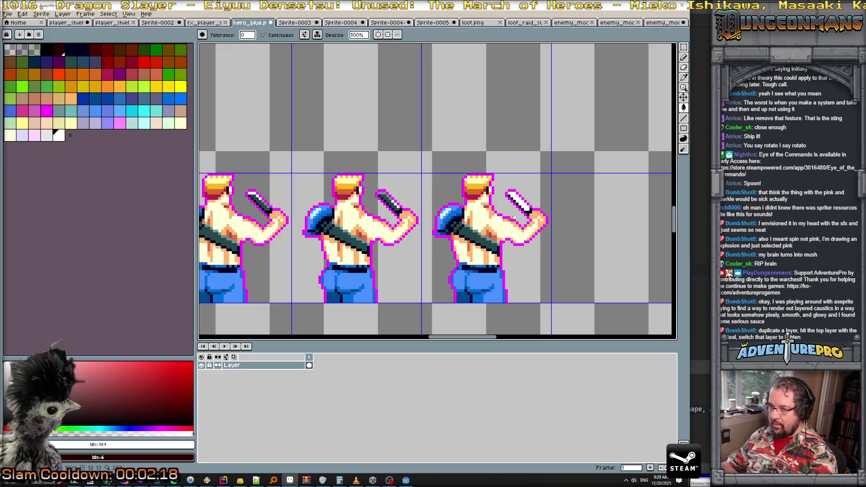
{"action": "scroll", "coordinate": [549, 215], "scroll_direction": "down", "scroll_amount": 1}
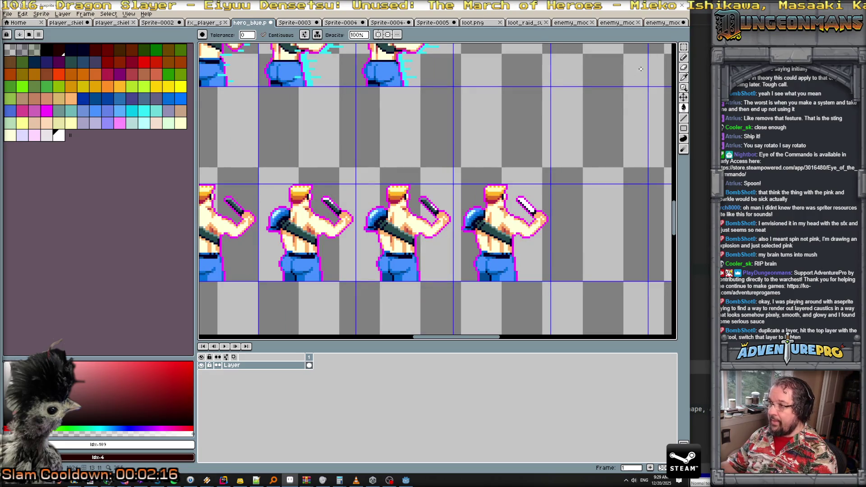
{"action": "key", "text": "w"}
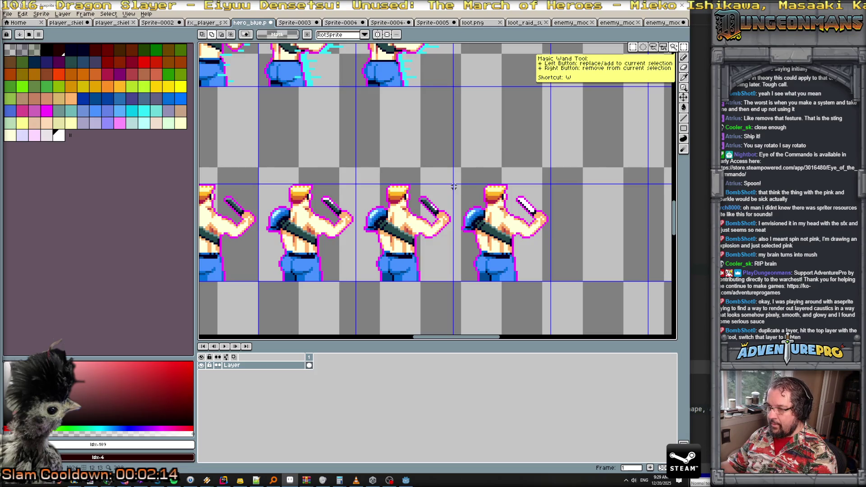
{"action": "key", "text": "m"}
{"action": "mouse_move", "coordinate": [453, 186]}
{"action": "left_mouse_down"}
{"action": "mouse_move", "coordinate": [539, 278]}
{"action": "mouse_move", "coordinate": [550, 282]}
{"action": "mouse_move", "coordinate": [585, 251]}
{"action": "mouse_move", "coordinate": [622, 254]}
{"action": "left_mouse_up"}
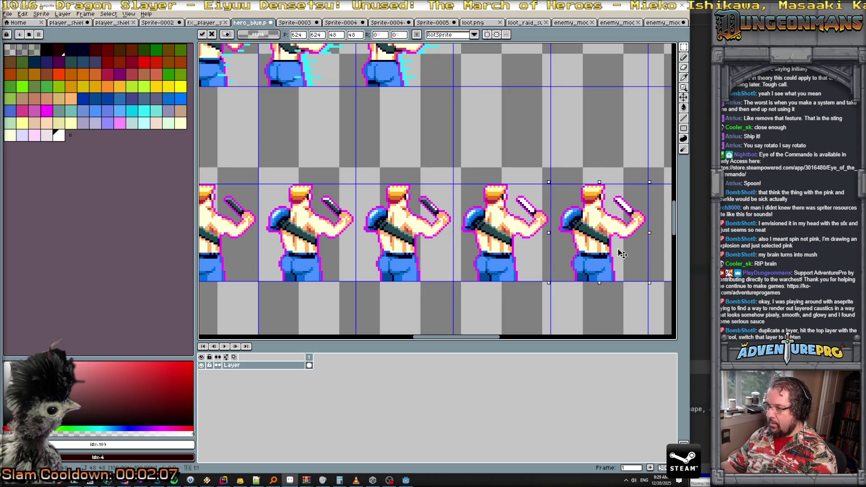
{"action": "scroll", "coordinate": [622, 254], "scroll_direction": "up", "scroll_amount": 2}
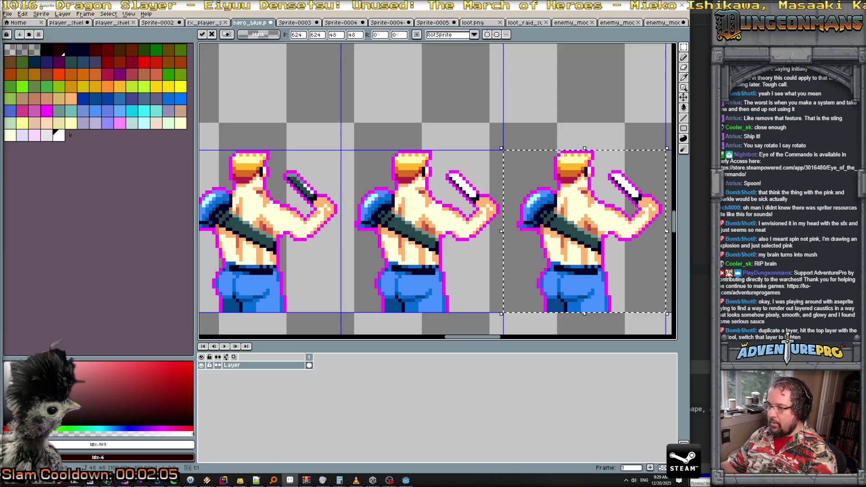
{"action": "key", "text": "Return"}
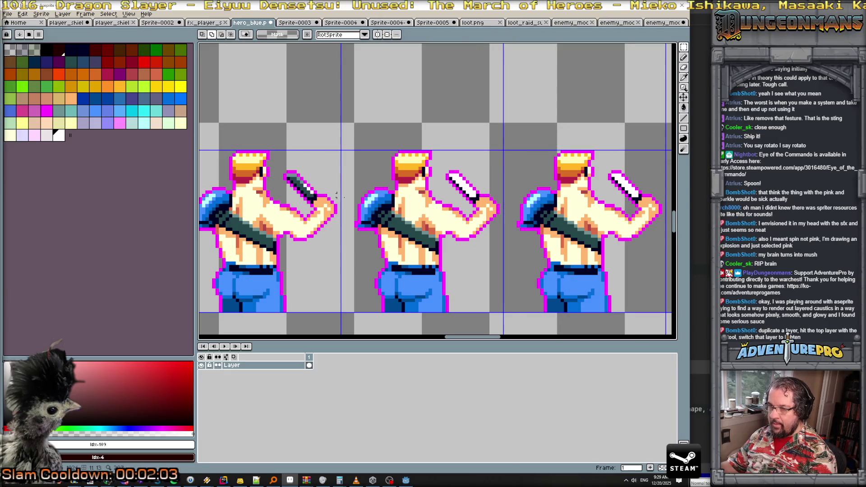
Step: Copy the second knife frame, paste it over the fourth frame, and deselect
{"action": "scroll", "coordinate": [336, 196], "scroll_direction": "down", "scroll_amount": 2}
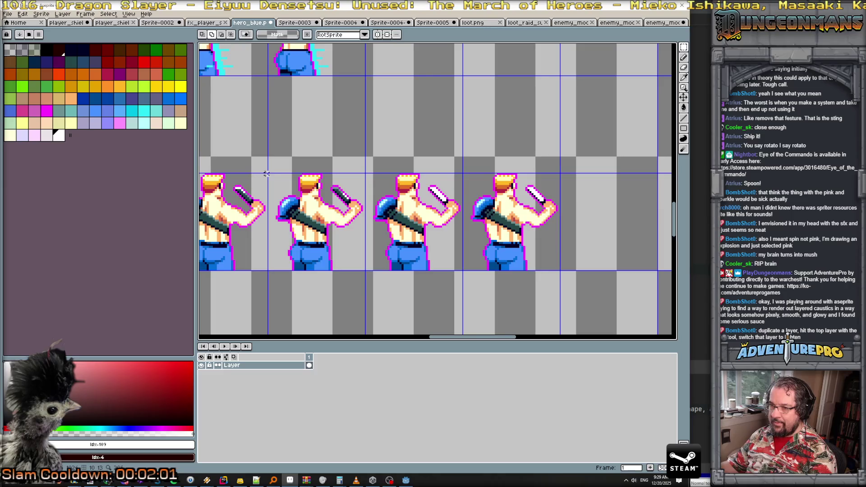
{"action": "left_click_drag", "start_coordinate": [269, 174], "coordinate": [362, 269]}
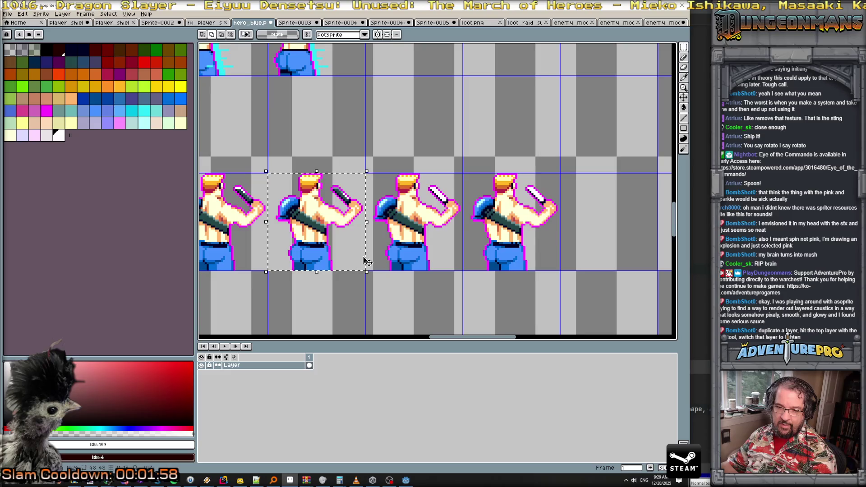
{"action": "key", "text": "ctrl+c"}
{"action": "key", "text": "ctrl+v"}
{"action": "left_click_drag", "start_coordinate": [310, 223], "coordinate": [503, 224]}
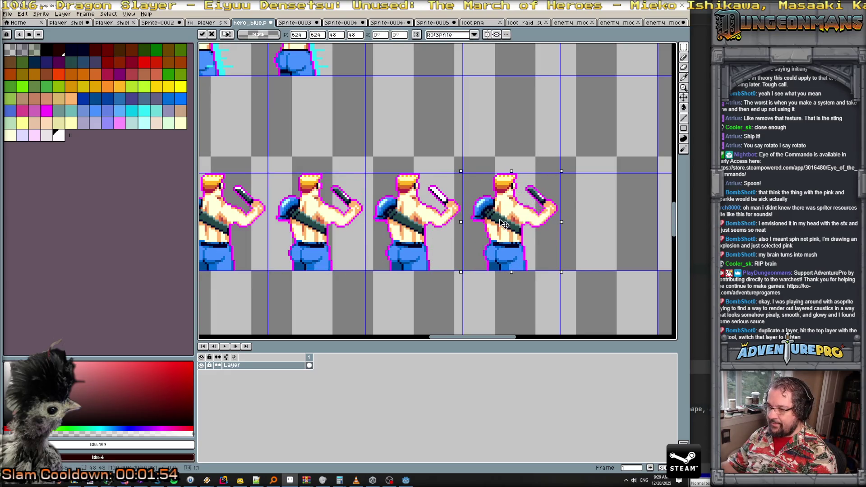
{"action": "key", "text": "ctrl+d"}
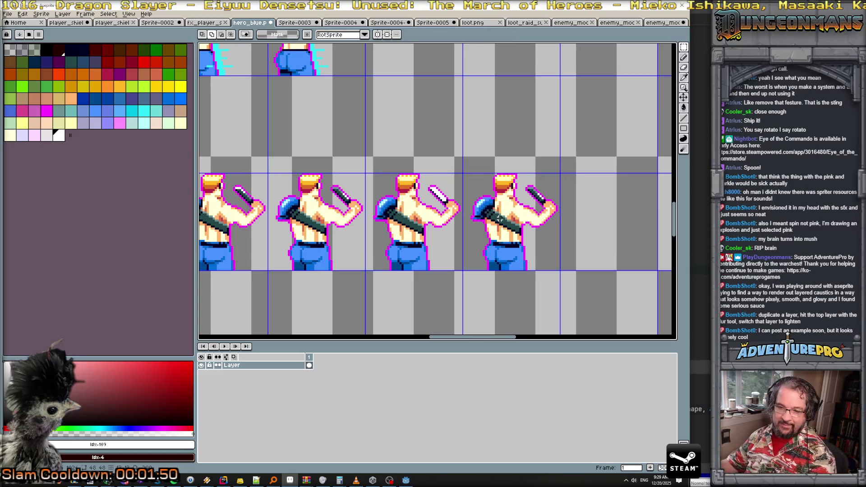
{"action": "scroll", "coordinate": [499, 218], "scroll_direction": "up", "scroll_amount": 1}
{"action": "scroll", "coordinate": [508, 209], "scroll_direction": "up", "scroll_amount": 2}
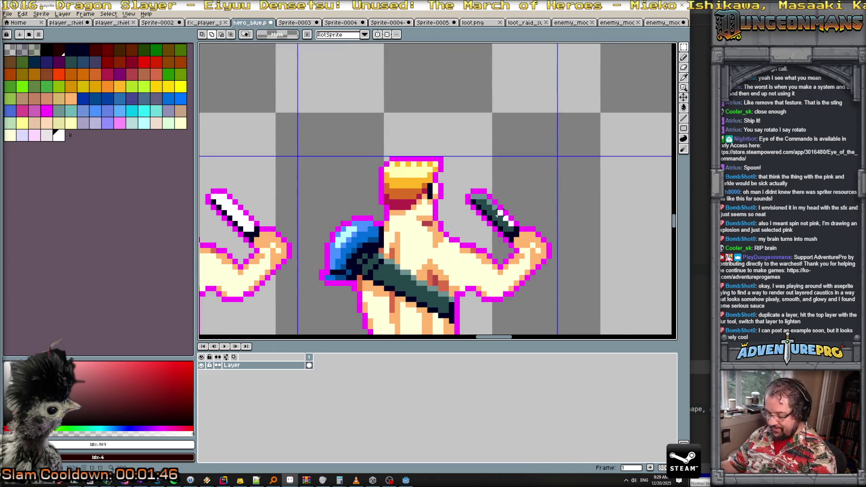
Step: Pencil white pixels and a short cross-shaped glint onto the raised knife's tip
{"action": "key", "text": "b"}
{"action": "left_click", "coordinate": [497, 209], "text": "alt"}
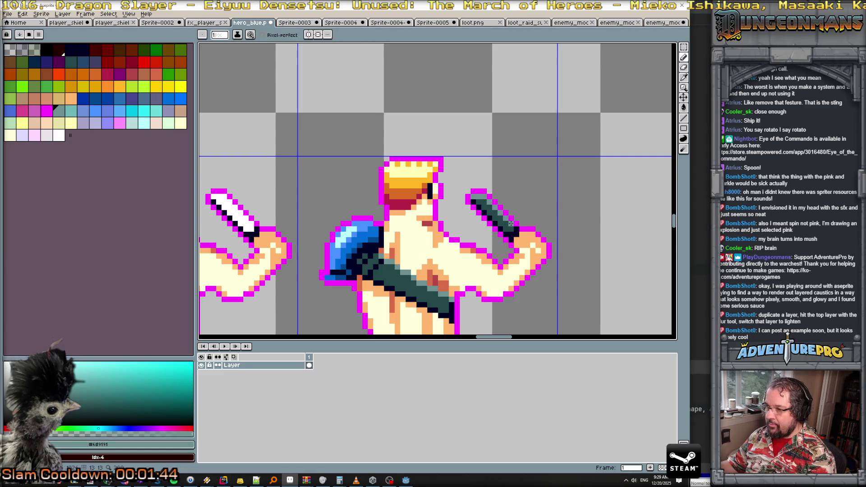
{"action": "left_click", "coordinate": [58, 136]}
{"action": "mouse_move", "coordinate": [483, 196]}
{"action": "left_mouse_down"}
{"action": "mouse_move", "coordinate": [454, 195]}
{"action": "mouse_move", "coordinate": [496, 197]}
{"action": "left_mouse_up"}
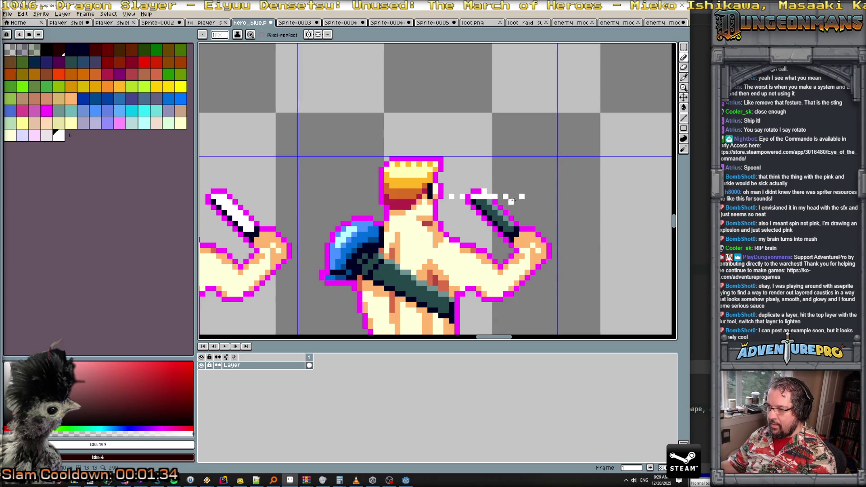
{"action": "left_click", "coordinate": [516, 197]}
{"action": "left_click_drag", "start_coordinate": [482, 180], "coordinate": [483, 191]}
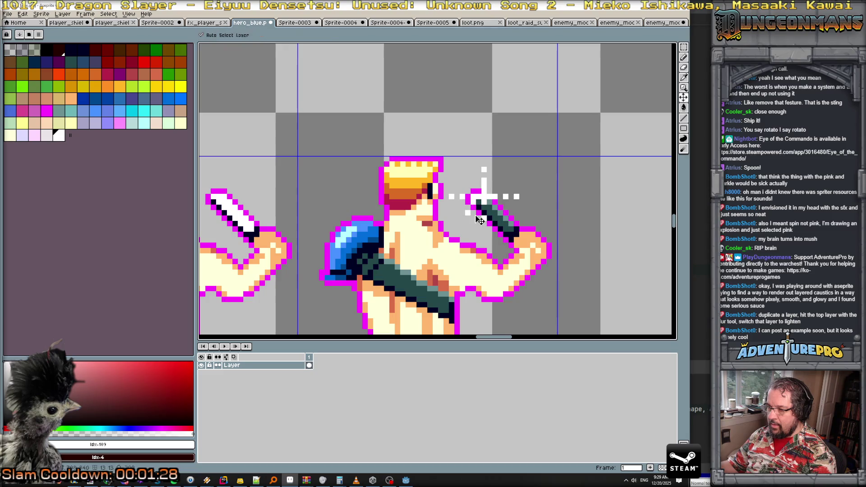
{"action": "scroll", "coordinate": [480, 214], "scroll_direction": "down", "scroll_amount": 3}
{"action": "scroll", "coordinate": [483, 216], "scroll_direction": "down", "scroll_amount": 2}
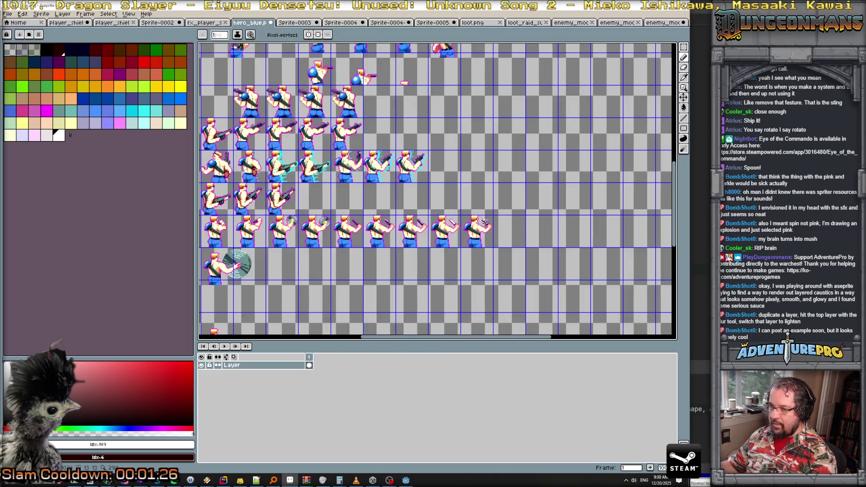
Step: Copy the enemy sprite and paste it into a new Aseprite sprite
{"action": "key", "text": "alt+Tab"}
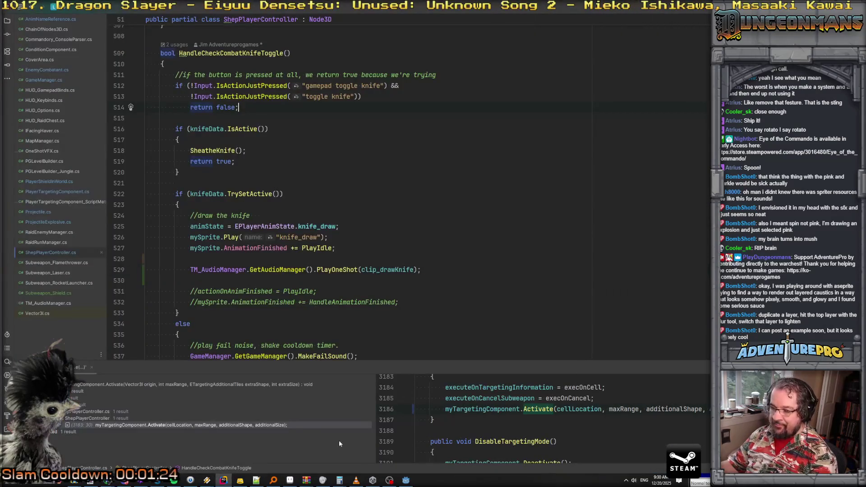
{"action": "left_click", "coordinate": [290, 481]}
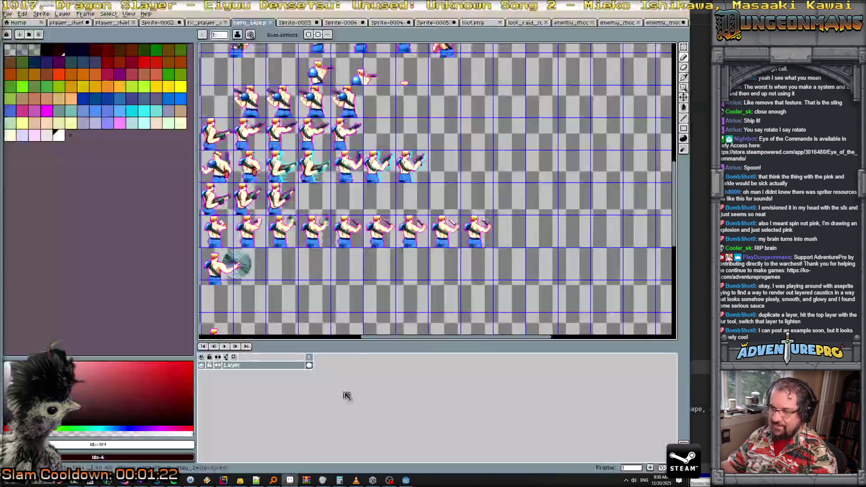
{"action": "left_click", "coordinate": [556, 23]}
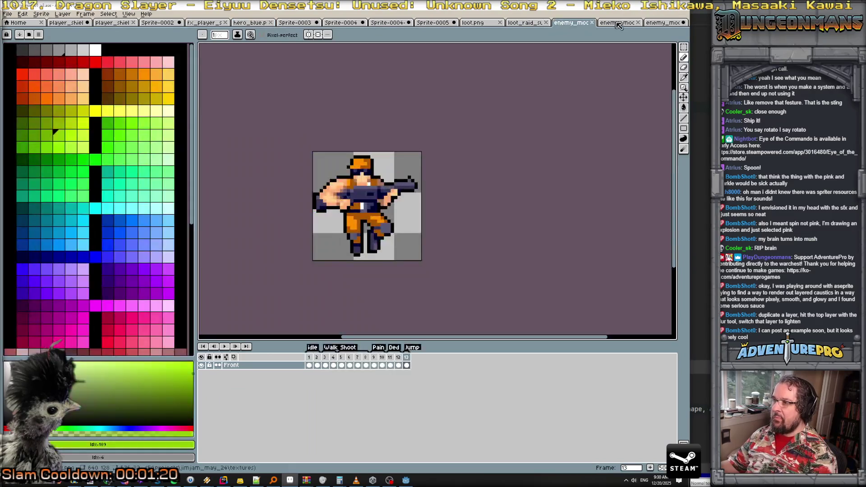
{"action": "scroll", "coordinate": [429, 160], "scroll_direction": "up", "scroll_amount": 1}
{"action": "key", "text": "ctrl+a"}
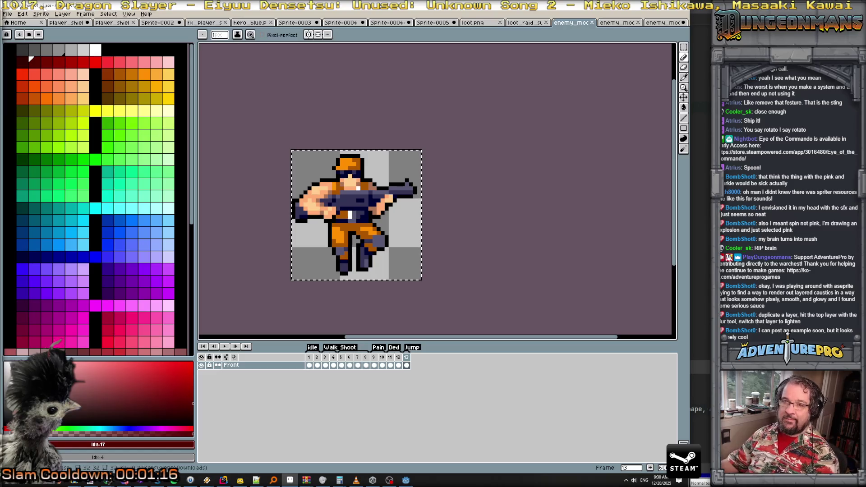
{"action": "left_click", "coordinate": [8, 15]}
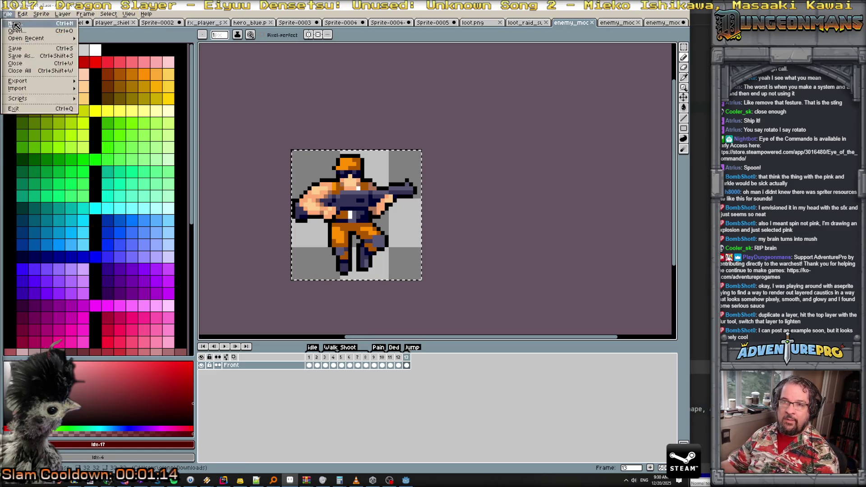
{"action": "left_click", "coordinate": [18, 21]}
{"action": "left_click", "coordinate": [324, 303]}
{"action": "key", "text": "ctrl+v"}
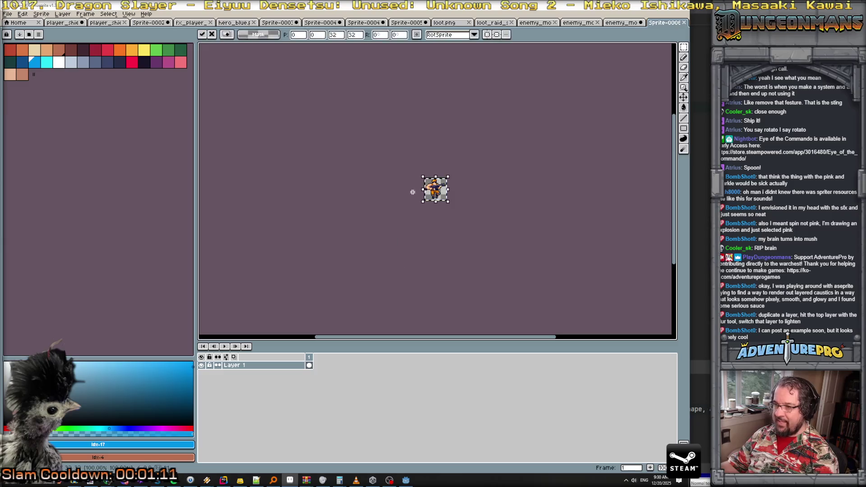
Step: Duplicate Layer 1 and blur the sprite's left arm and torso
{"action": "right_click", "coordinate": [271, 366]}
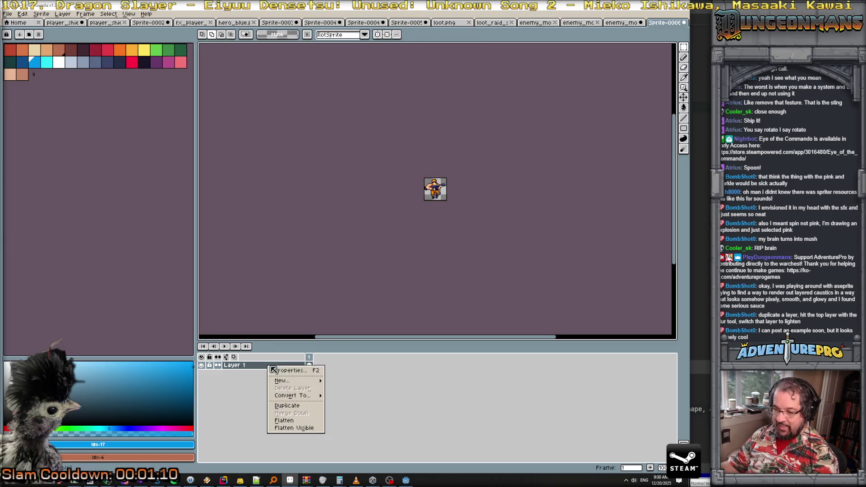
{"action": "left_click", "coordinate": [286, 405]}
{"action": "scroll", "coordinate": [361, 205], "scroll_direction": "up", "scroll_amount": 2}
{"action": "left_click_drag", "start_coordinate": [361, 205], "coordinate": [287, 225]}
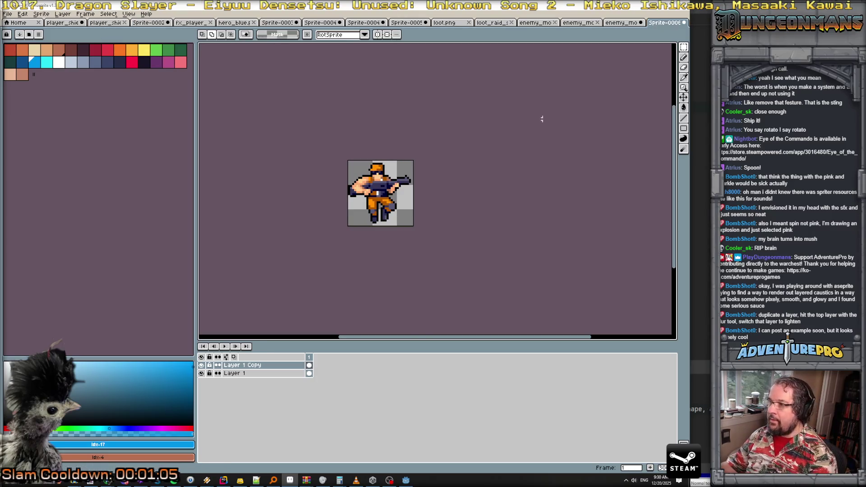
{"action": "left_click", "coordinate": [683, 151]}
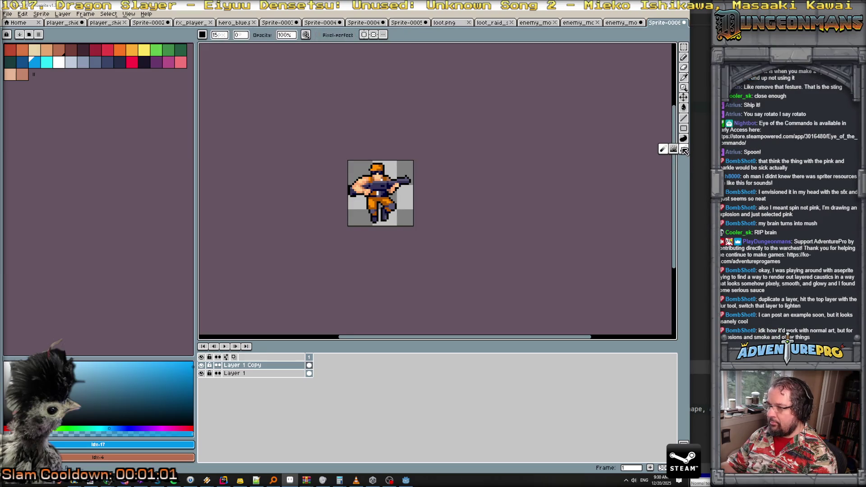
{"action": "left_click", "coordinate": [662, 150]}
{"action": "mouse_move", "coordinate": [348, 198]}
{"action": "left_mouse_down"}
{"action": "mouse_move", "coordinate": [367, 182]}
{"action": "mouse_move", "coordinate": [384, 192]}
{"action": "mouse_move", "coordinate": [376, 212]}
{"action": "mouse_move", "coordinate": [361, 214]}
{"action": "left_mouse_up"}
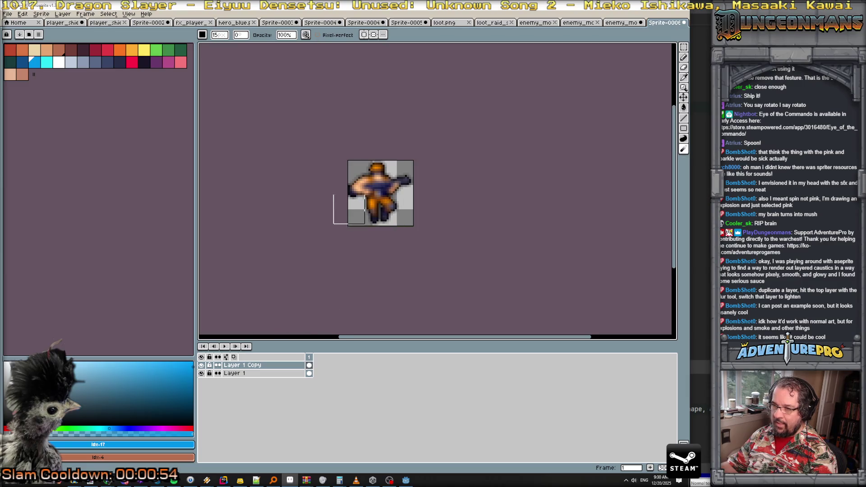
Step: Set Layer 1 Copy's blend mode to Lighten in Layer Properties
{"action": "double_click", "coordinate": [262, 365]}
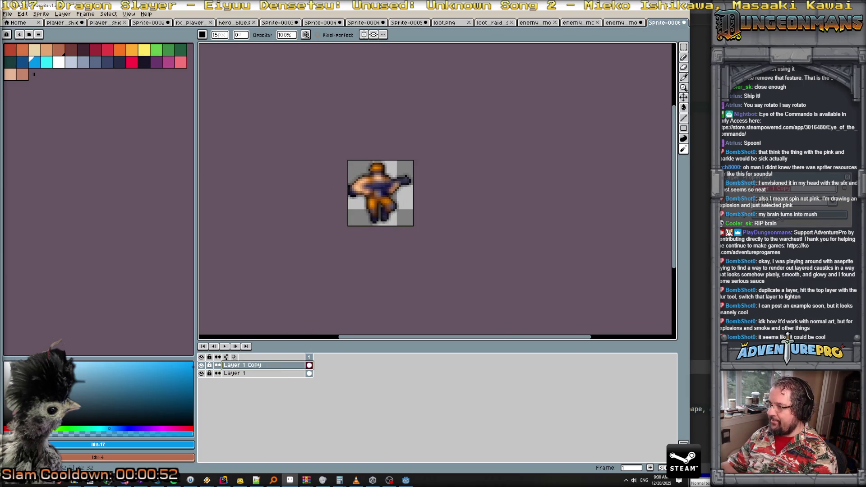
{"action": "left_click", "coordinate": [785, 215]}
{"action": "left_click", "coordinate": [782, 249]}
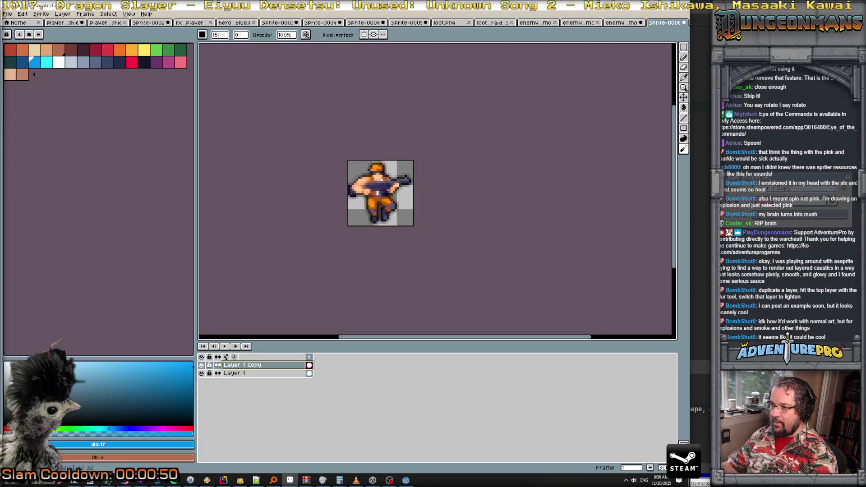
{"action": "left_click_drag", "start_coordinate": [795, 178], "coordinate": [680, 178]}
{"action": "scroll", "coordinate": [370, 186], "scroll_direction": "up", "scroll_amount": 1}
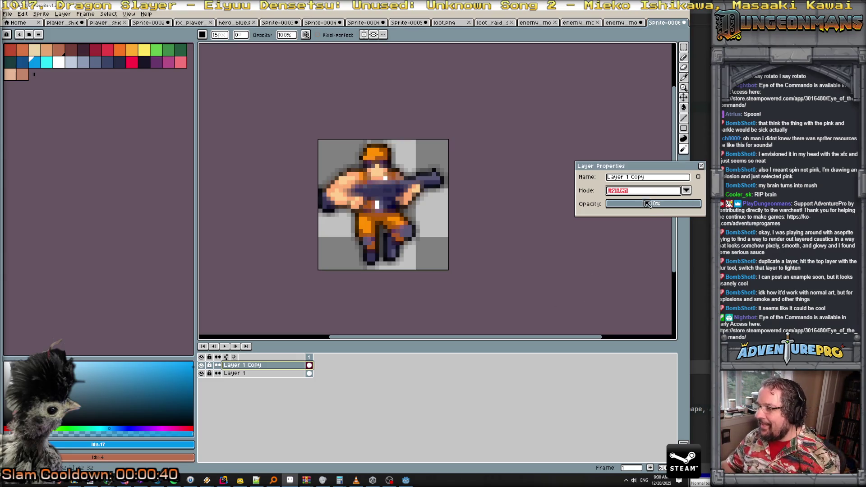
Step: Preview Screen, Overlay, Difference, Divide, Hue and other blends on Layer 1 Copy, finishing on Lighten
{"action": "left_click", "coordinate": [686, 191]}
{"action": "key", "text": "Up"}
{"action": "key", "text": "Up"}
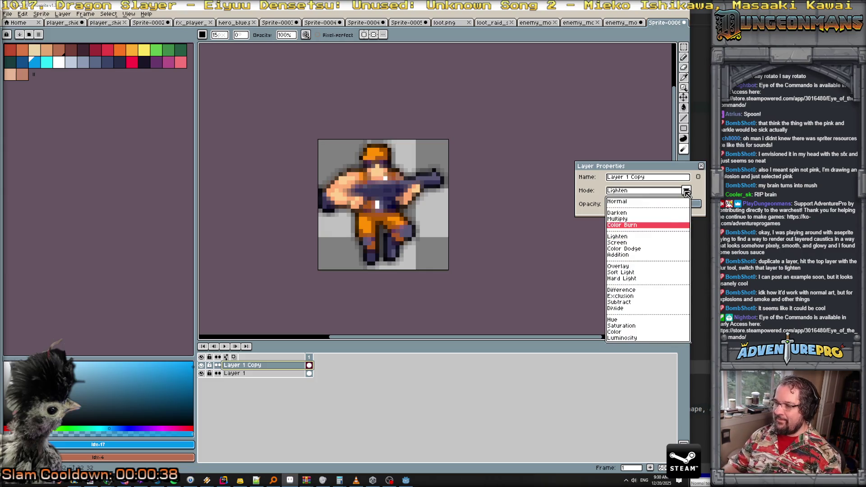
{"action": "key", "text": "Down"}
{"action": "key", "text": "Down"}
{"action": "key", "text": "Down"}
{"action": "key", "text": "Down"}
{"action": "key", "text": "Down"}
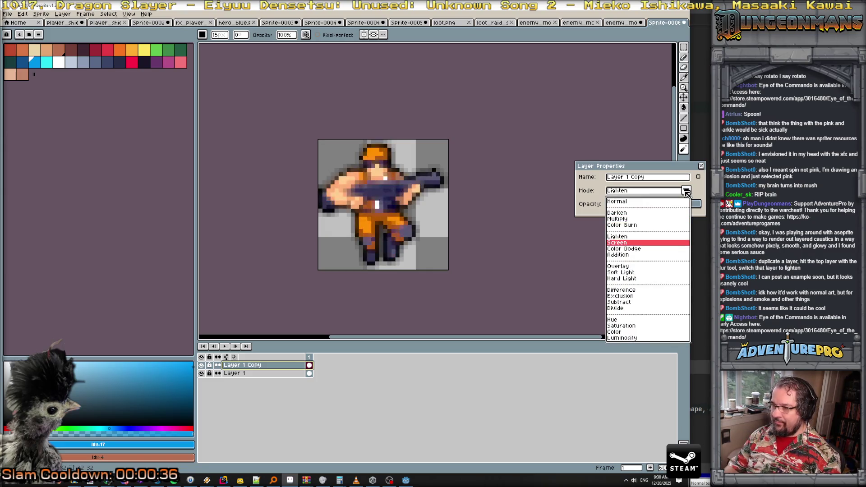
{"action": "key", "text": "Down"}
{"action": "key", "text": "Down"}
{"action": "key", "text": "Down"}
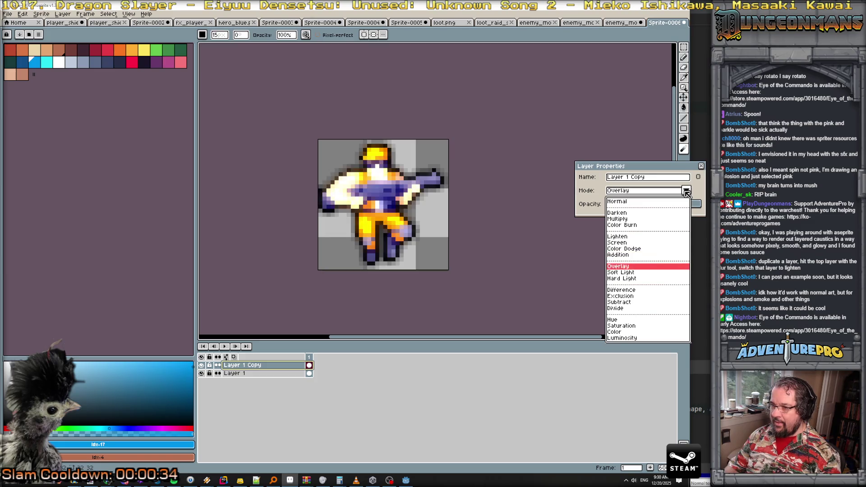
{"action": "key", "text": "Down"}
{"action": "key", "text": "Down"}
{"action": "key", "text": "Down"}
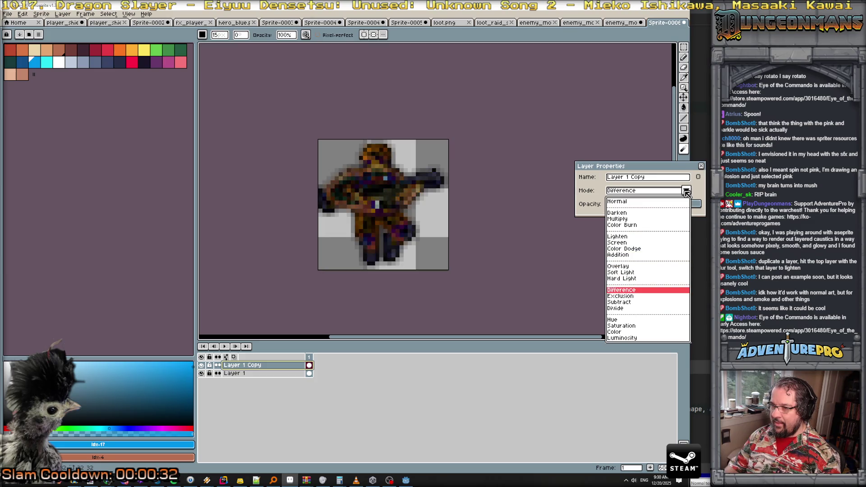
{"action": "key", "text": "Down"}
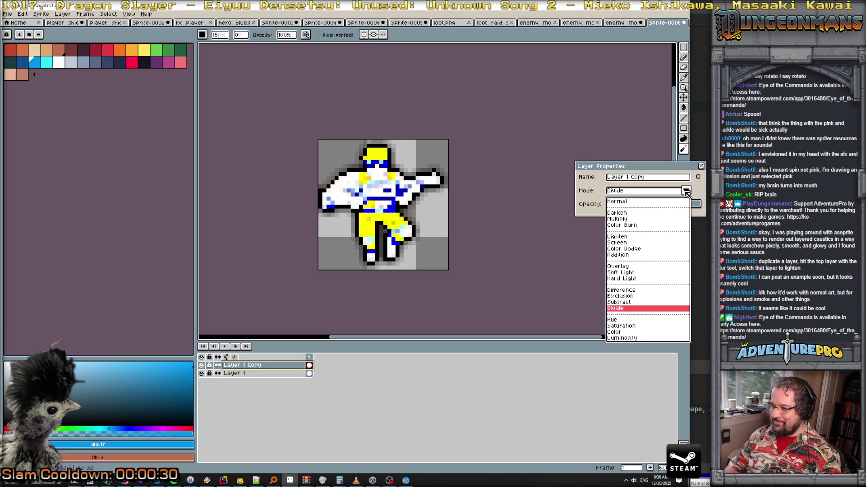
{"action": "key", "text": "Down"}
{"action": "key", "text": "Up"}
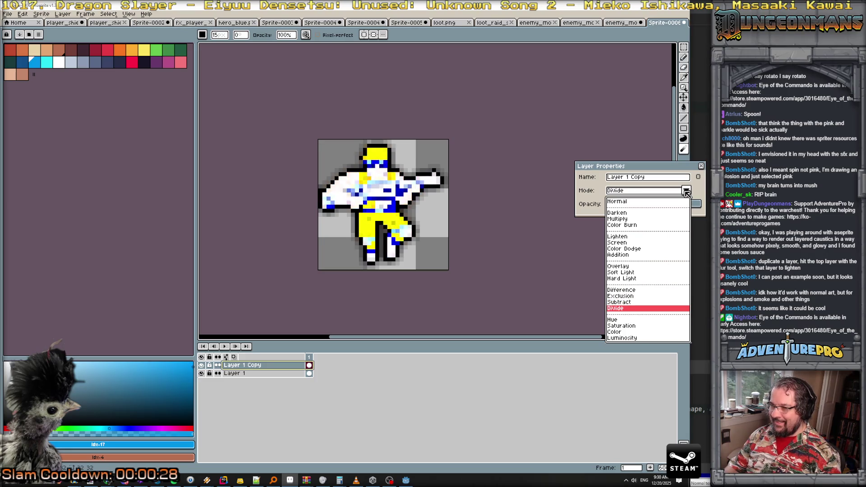
{"action": "key", "text": "Down"}
{"action": "key", "text": "Down"}
{"action": "key", "text": "Down"}
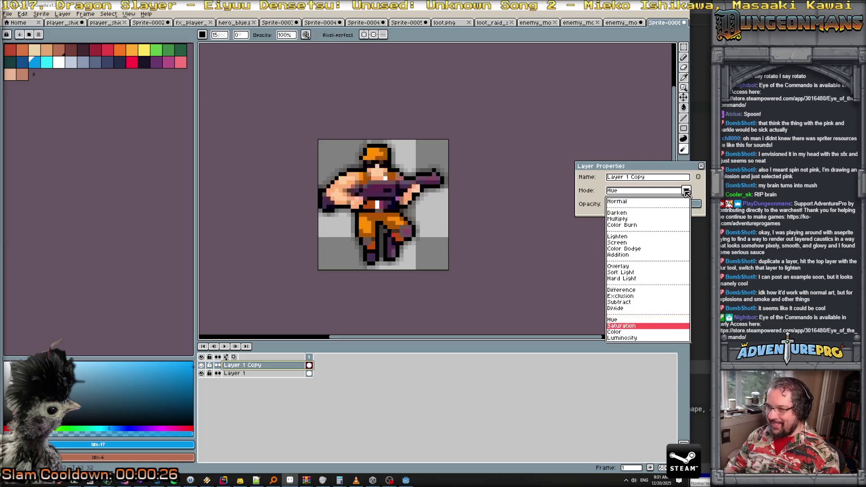
{"action": "key", "text": "Down"}
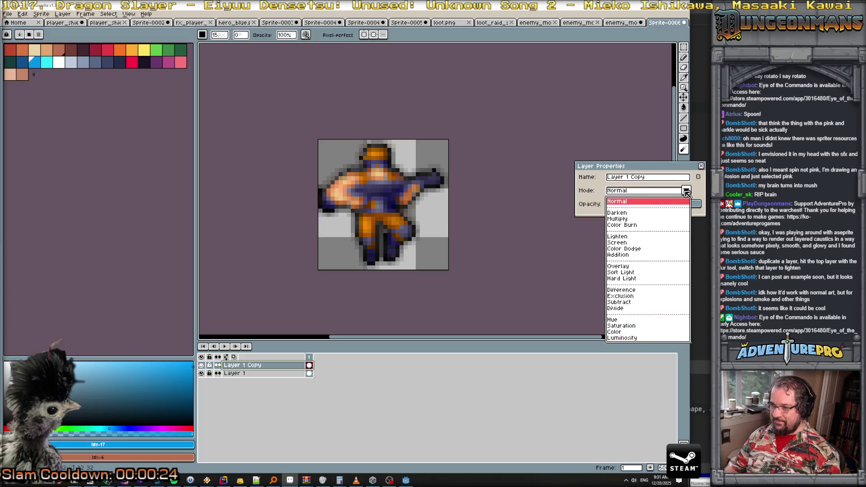
{"action": "key", "text": "Down"}
{"action": "key", "text": "Down"}
{"action": "key", "text": "Down"}
{"action": "key", "text": "Down"}
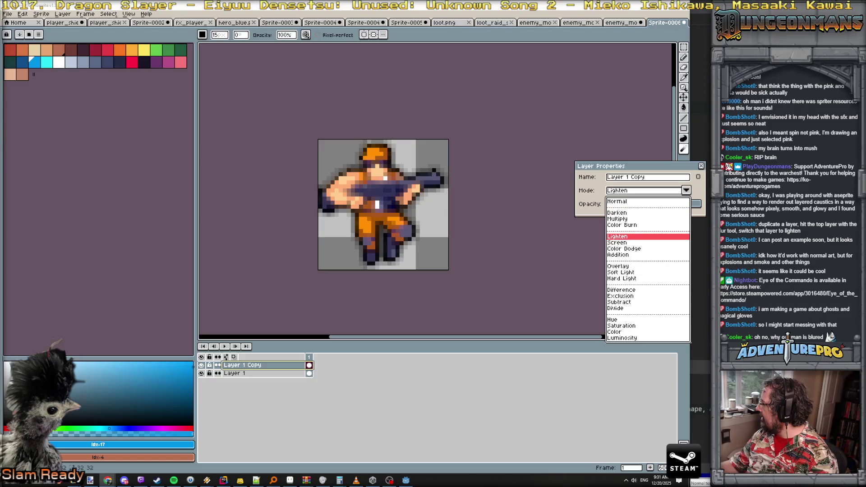
{"action": "key", "text": "alt+Tab"}
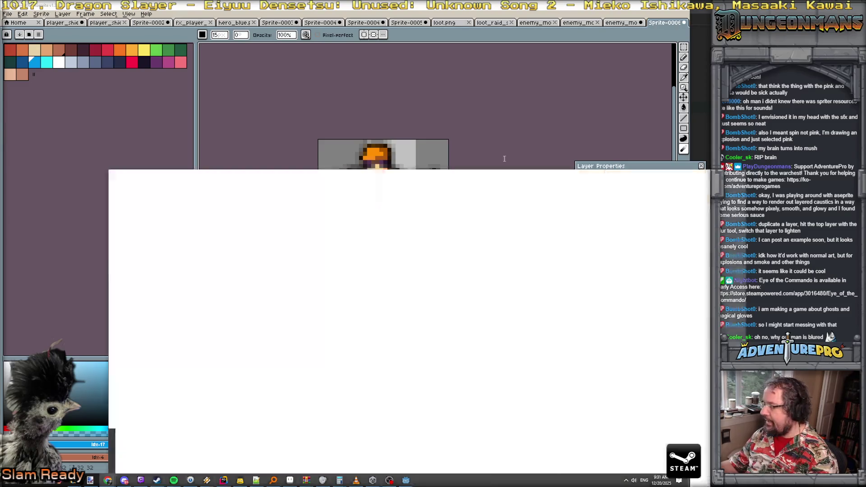
Step: Maximize the browser, scroll the artist's Posts feed, and skip through the teleport video
{"action": "double_click", "coordinate": [503, 158]}
{"action": "scroll", "coordinate": [358, 239], "scroll_direction": "down", "scroll_amount": 15}
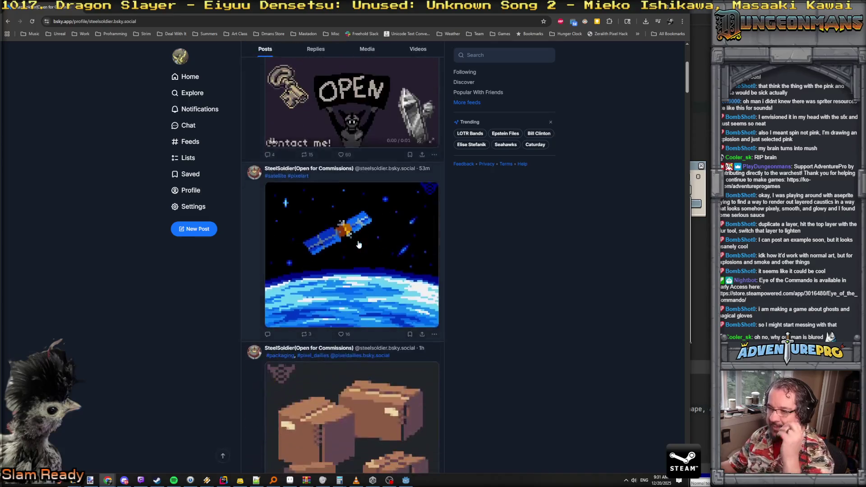
{"action": "scroll", "coordinate": [359, 243], "scroll_direction": "down", "scroll_amount": 8}
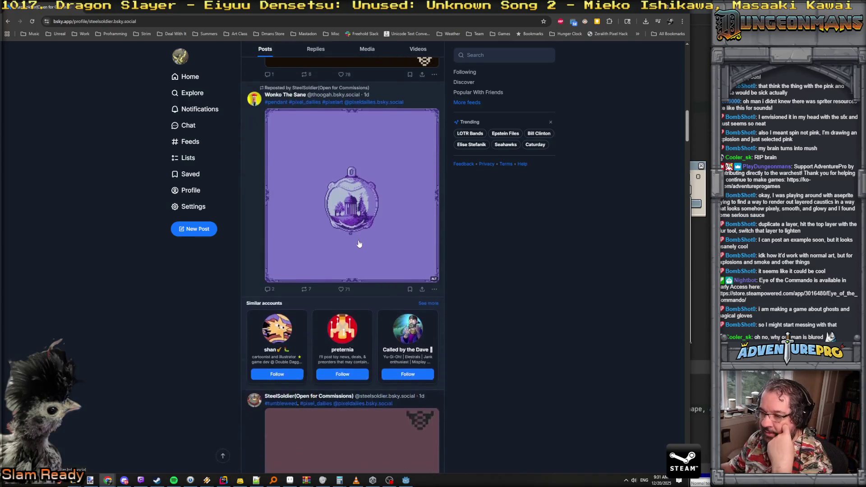
{"action": "scroll", "coordinate": [360, 256], "scroll_direction": "down", "scroll_amount": 12}
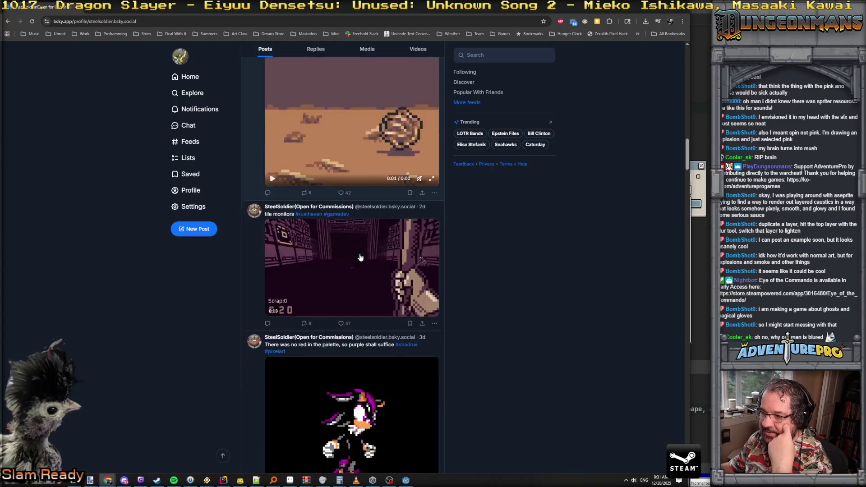
{"action": "scroll", "coordinate": [361, 244], "scroll_direction": "down", "scroll_amount": 12}
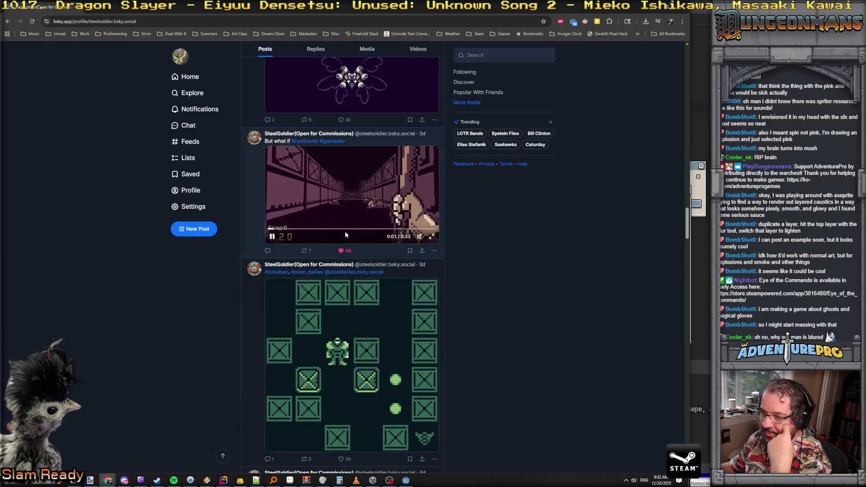
{"action": "scroll", "coordinate": [344, 232], "scroll_direction": "down", "scroll_amount": 15}
{"action": "scroll", "coordinate": [345, 235], "scroll_direction": "down", "scroll_amount": 15}
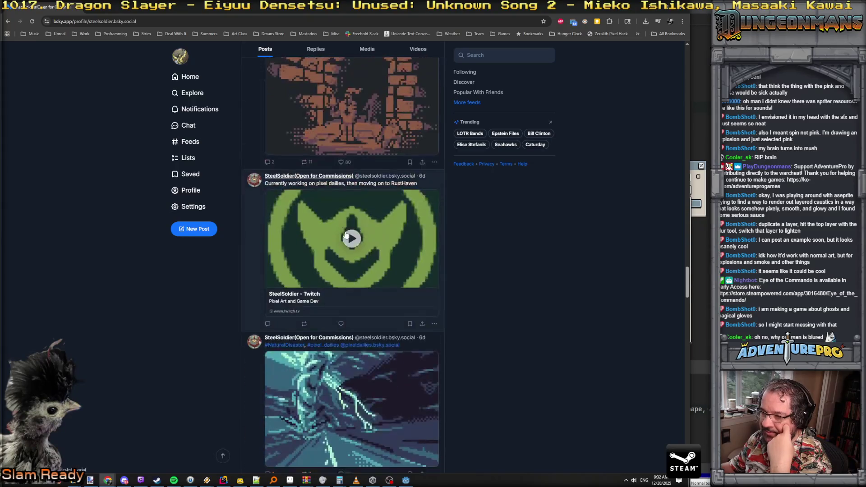
{"action": "scroll", "coordinate": [345, 235], "scroll_direction": "down", "scroll_amount": 15}
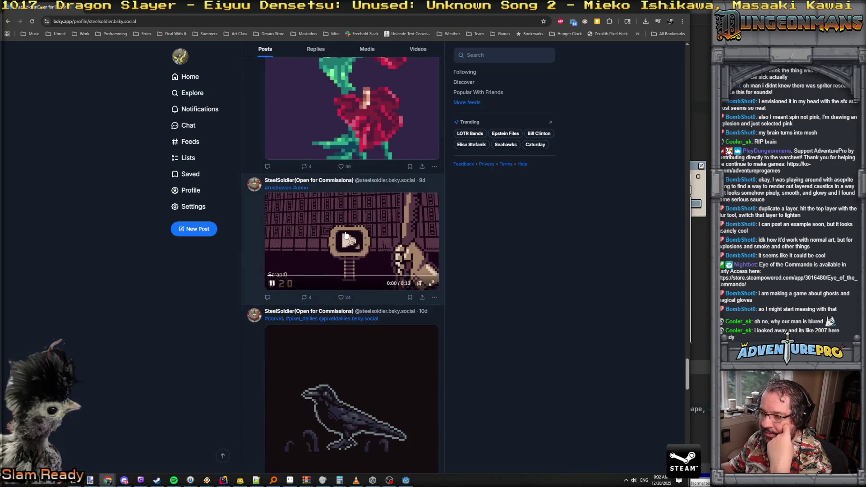
{"action": "scroll", "coordinate": [345, 235], "scroll_direction": "down", "scroll_amount": 15}
{"action": "scroll", "coordinate": [345, 235], "scroll_direction": "up", "scroll_amount": 2}
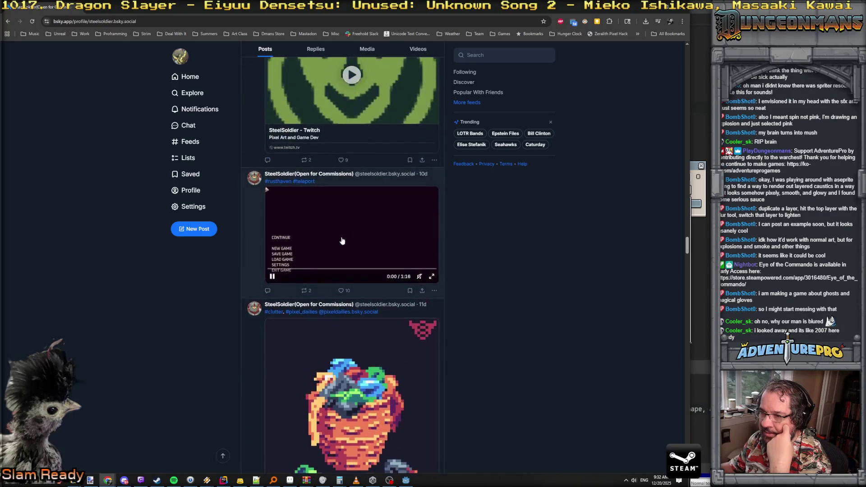
{"action": "left_click", "coordinate": [332, 269]}
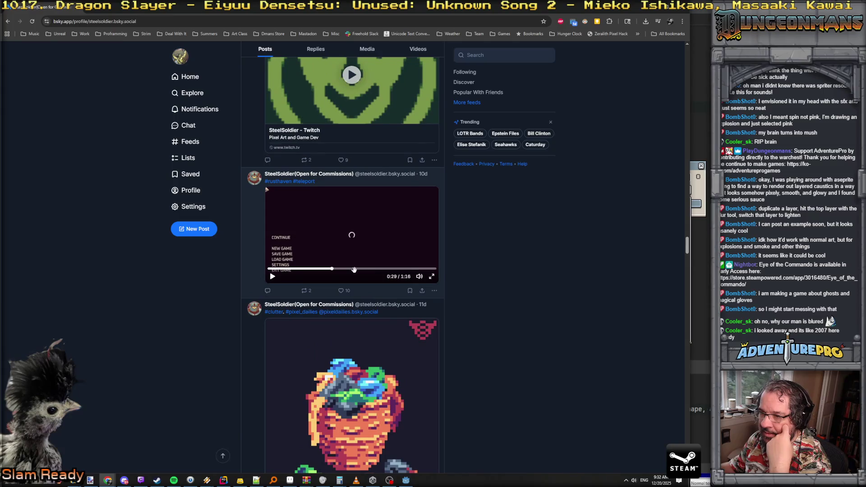
{"action": "left_click", "coordinate": [388, 268]}
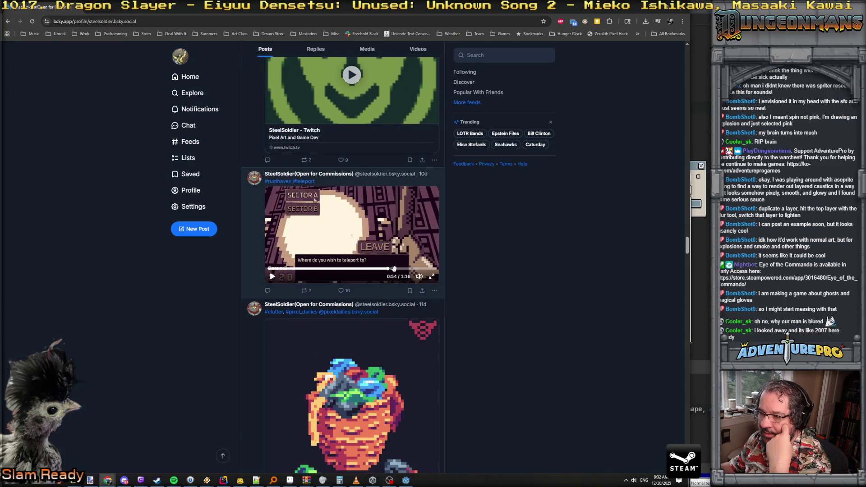
Step: Play the Slab video, browse more posts, then return to Aseprite
{"action": "scroll", "coordinate": [399, 257], "scroll_direction": "down", "scroll_amount": 17}
{"action": "scroll", "coordinate": [403, 244], "scroll_direction": "down", "scroll_amount": 13}
{"action": "scroll", "coordinate": [356, 244], "scroll_direction": "down", "scroll_amount": 20}
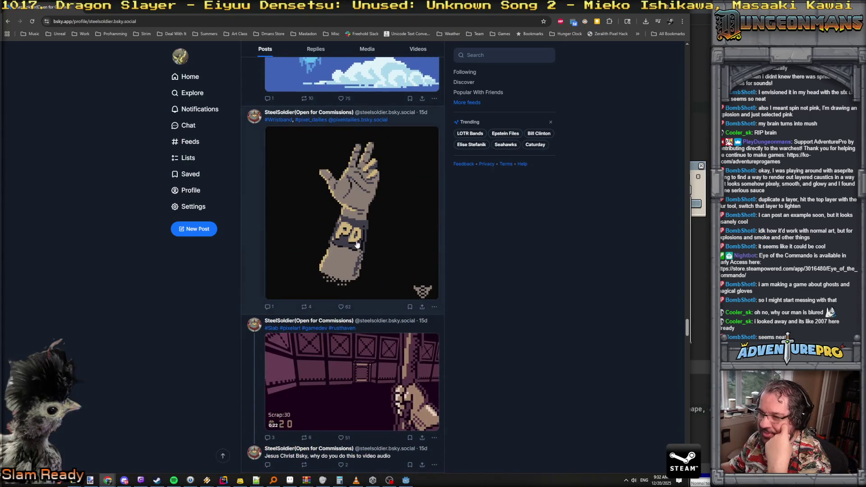
{"action": "scroll", "coordinate": [356, 244], "scroll_direction": "down", "scroll_amount": 3}
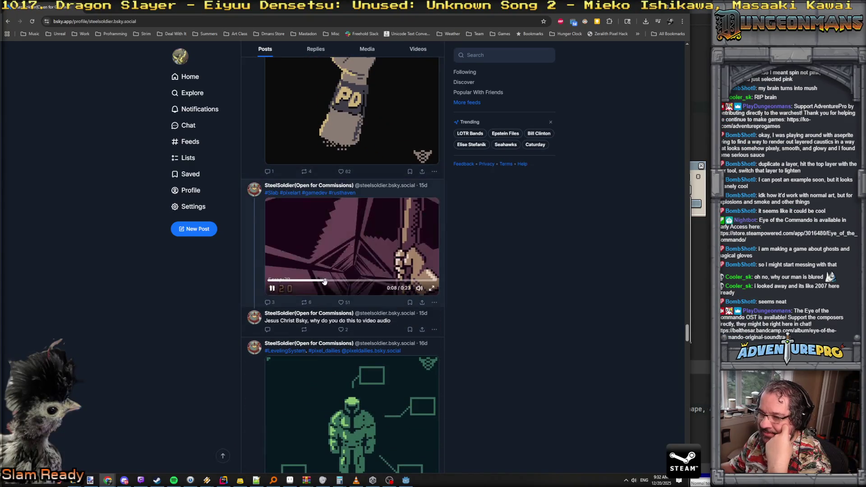
{"action": "scroll", "coordinate": [392, 261], "scroll_direction": "down", "scroll_amount": 4}
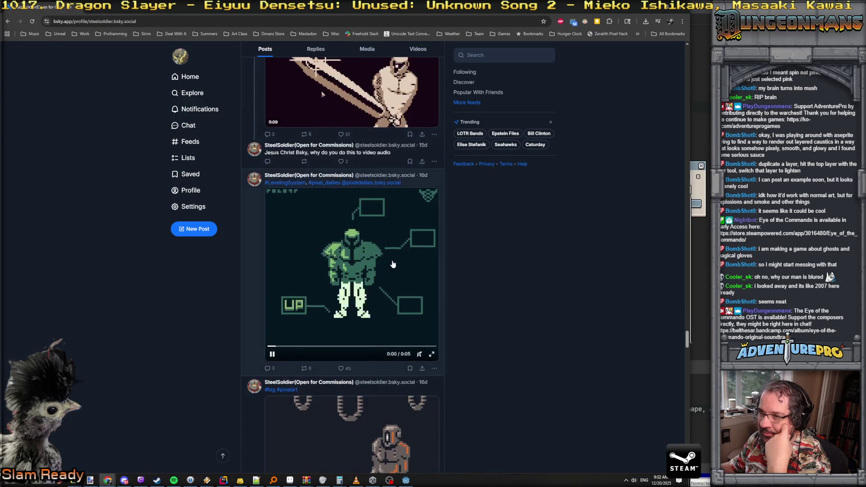
{"action": "scroll", "coordinate": [392, 264], "scroll_direction": "up", "scroll_amount": 3}
{"action": "left_click", "coordinate": [271, 253]}
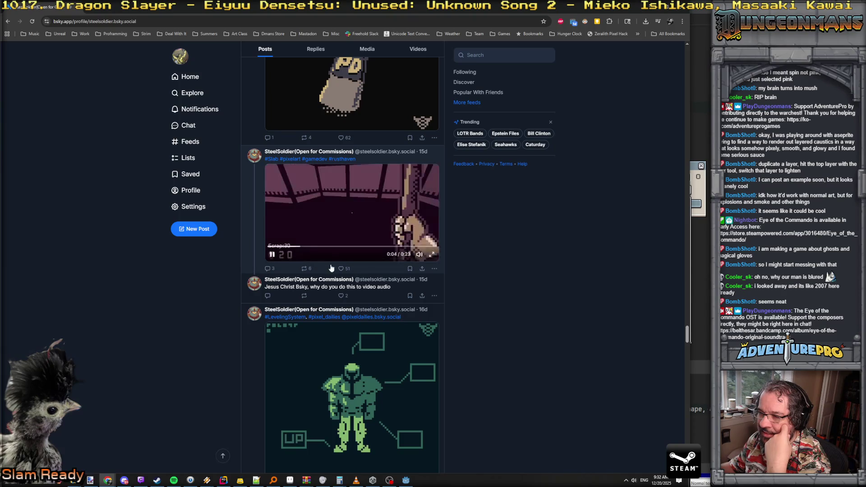
{"action": "mouse_move", "coordinate": [392, 282]}
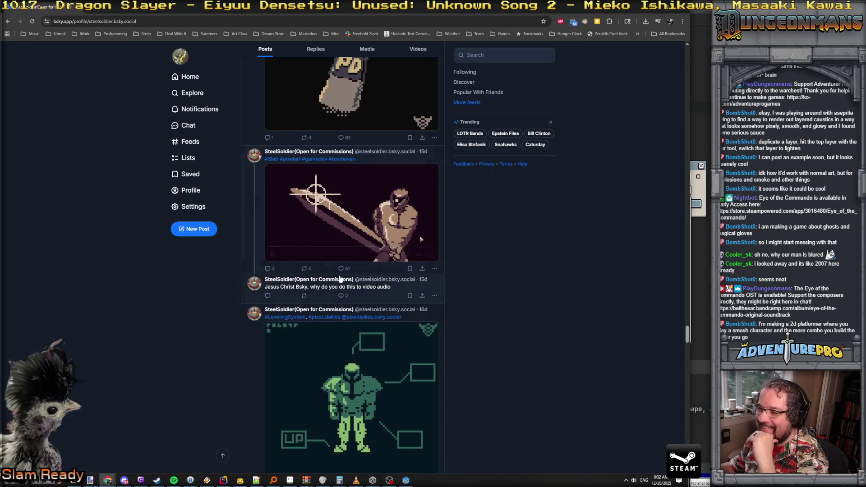
{"action": "scroll", "coordinate": [340, 262], "scroll_direction": "down", "scroll_amount": 2}
{"action": "scroll", "coordinate": [340, 262], "scroll_direction": "down", "scroll_amount": 15}
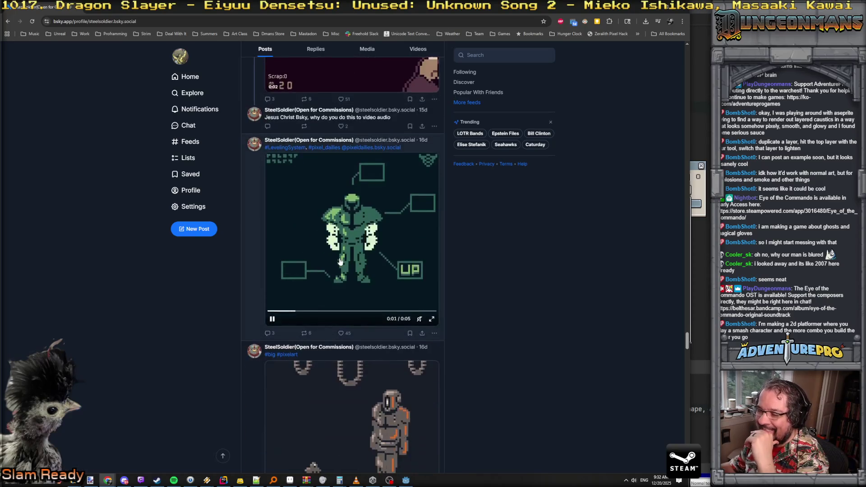
{"action": "scroll", "coordinate": [340, 261], "scroll_direction": "up", "scroll_amount": 3}
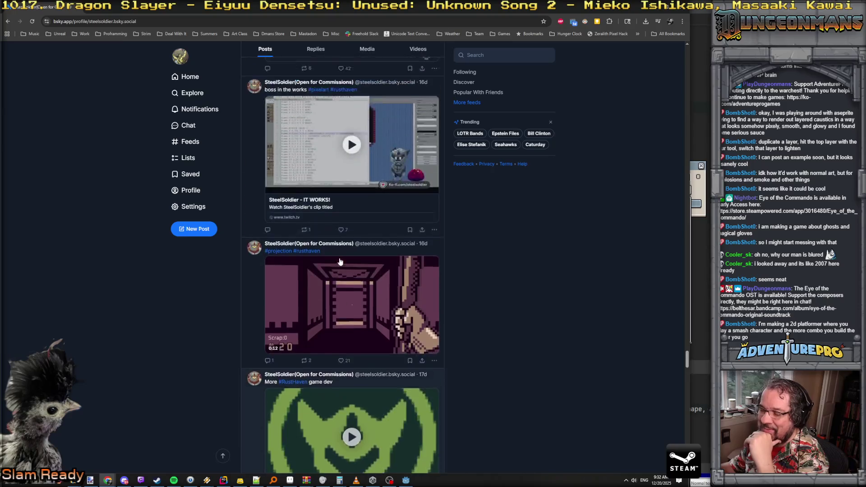
{"action": "scroll", "coordinate": [339, 261], "scroll_direction": "down", "scroll_amount": 18}
{"action": "scroll", "coordinate": [340, 262], "scroll_direction": "down", "scroll_amount": 20}
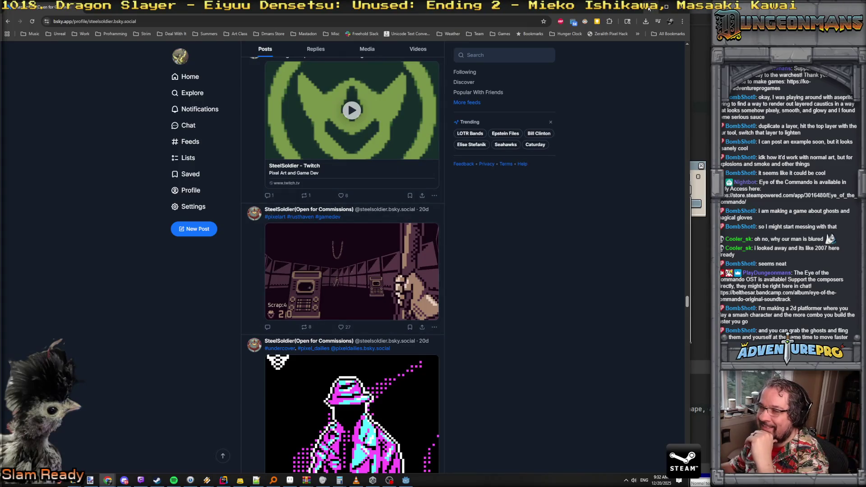
{"action": "left_click", "coordinate": [681, 7]}
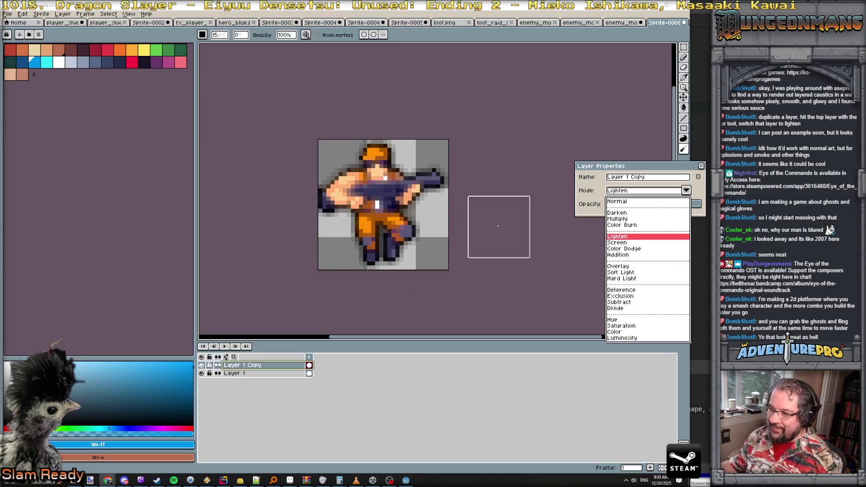
Step: Close Sprite-0006 without saving and switch to the player controller code in Rider
{"action": "left_click", "coordinate": [683, 22]}
{"action": "left_click", "coordinate": [341, 257]}
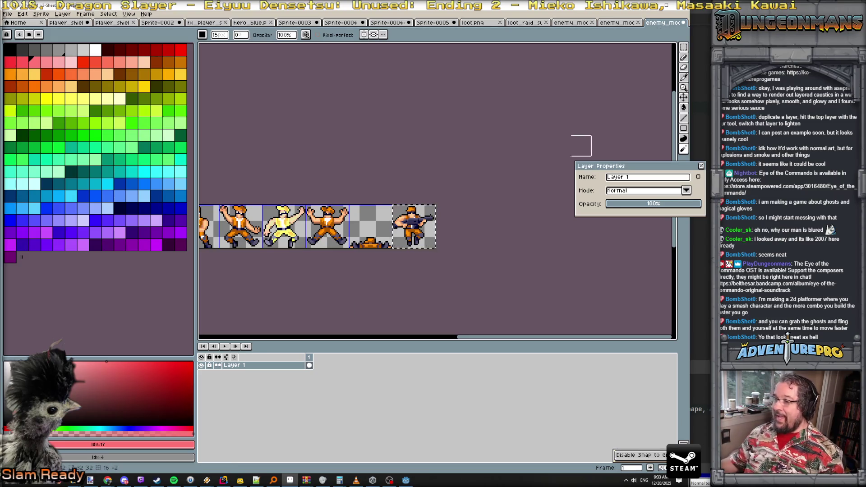
{"action": "key", "text": "alt+Tab"}
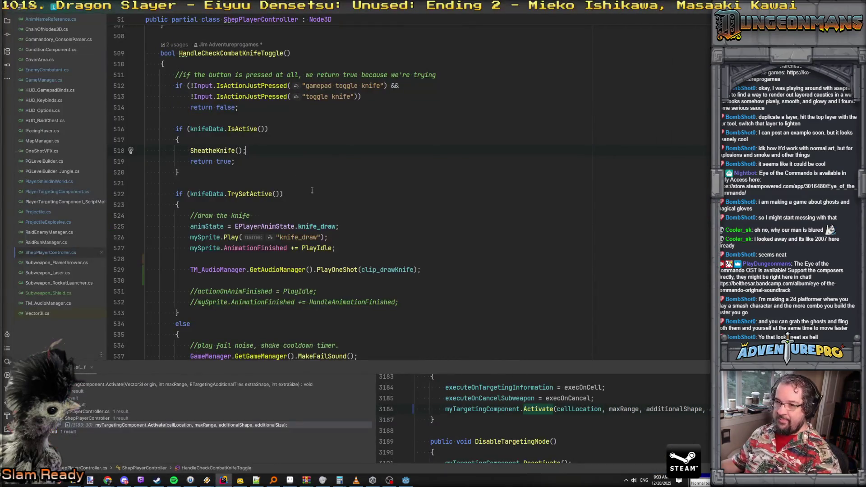
Step: In Godot, open hero_blue.png as a sprite sheet for knife_draw
{"action": "scroll", "coordinate": [308, 200], "scroll_direction": "down", "scroll_amount": 2}
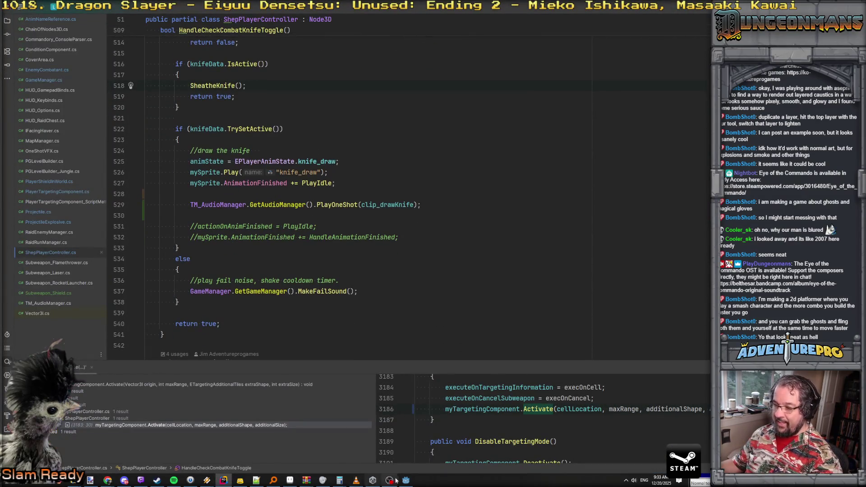
{"action": "left_click", "coordinate": [406, 480]}
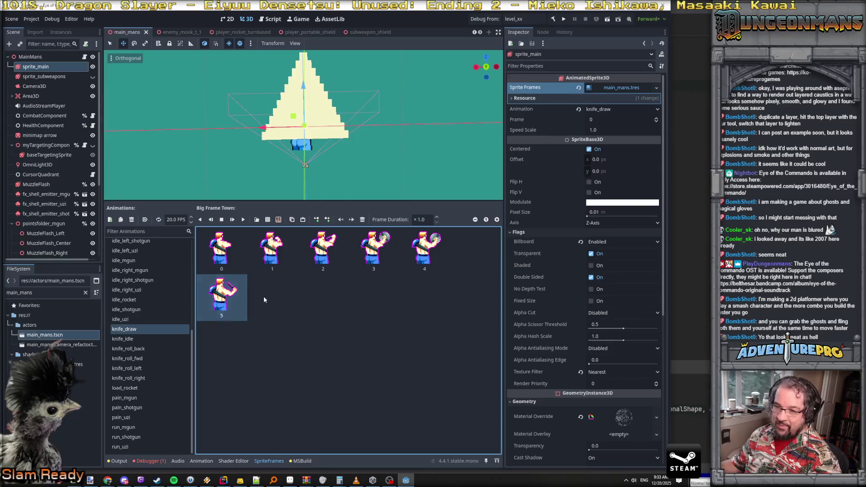
{"action": "left_click", "coordinate": [278, 220]}
{"action": "key", "text": "Escape"}
{"action": "left_click", "coordinate": [267, 219]}
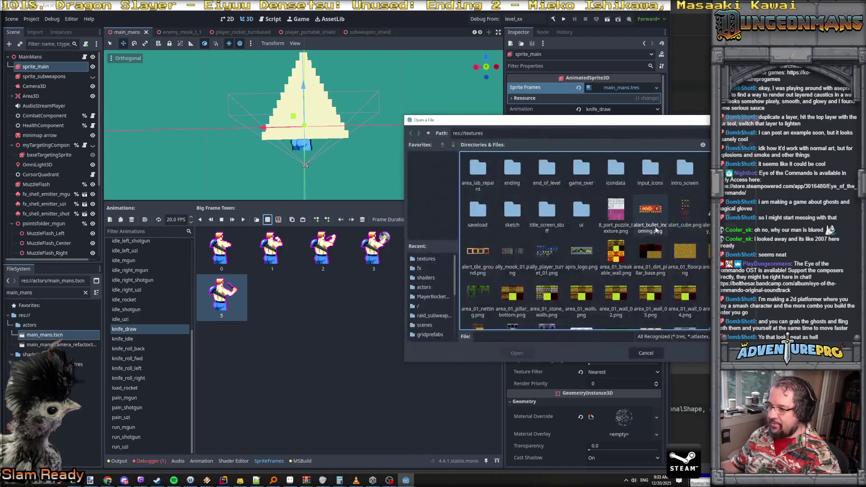
{"action": "scroll", "coordinate": [586, 243], "scroll_direction": "down", "scroll_amount": 5}
{"action": "scroll", "coordinate": [652, 251], "scroll_direction": "down", "scroll_amount": 10}
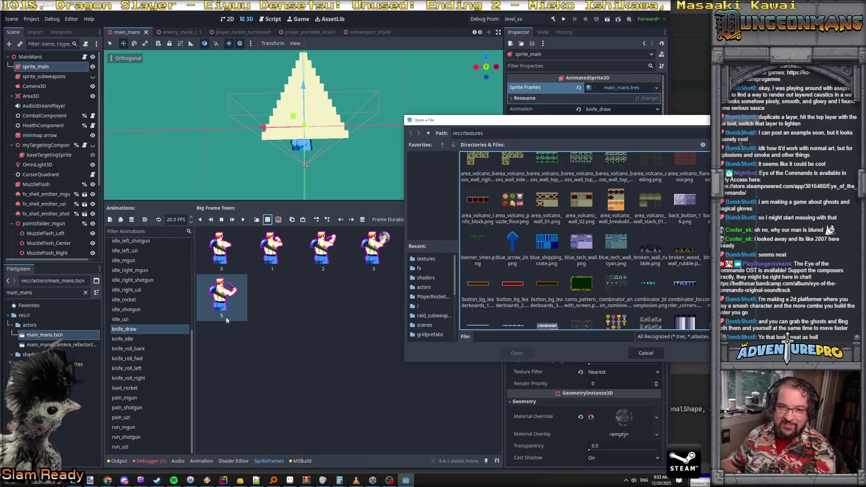
{"action": "scroll", "coordinate": [598, 292], "scroll_direction": "down", "scroll_amount": 10}
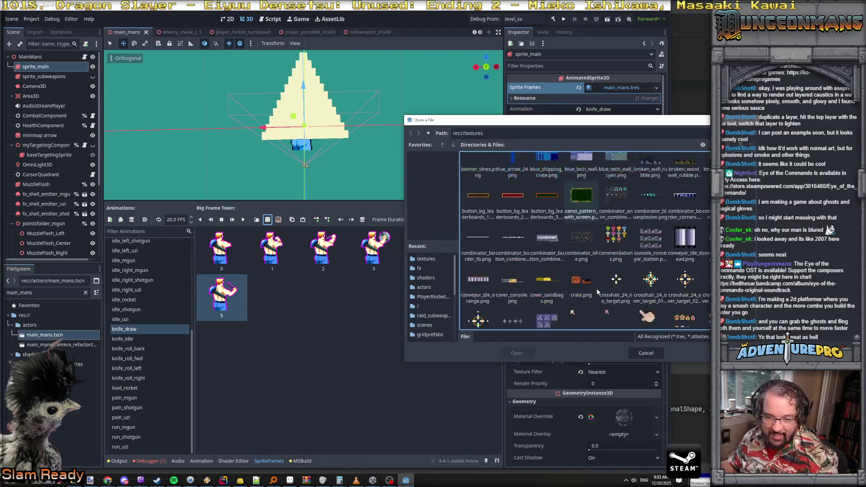
{"action": "scroll", "coordinate": [597, 292], "scroll_direction": "down", "scroll_amount": 10}
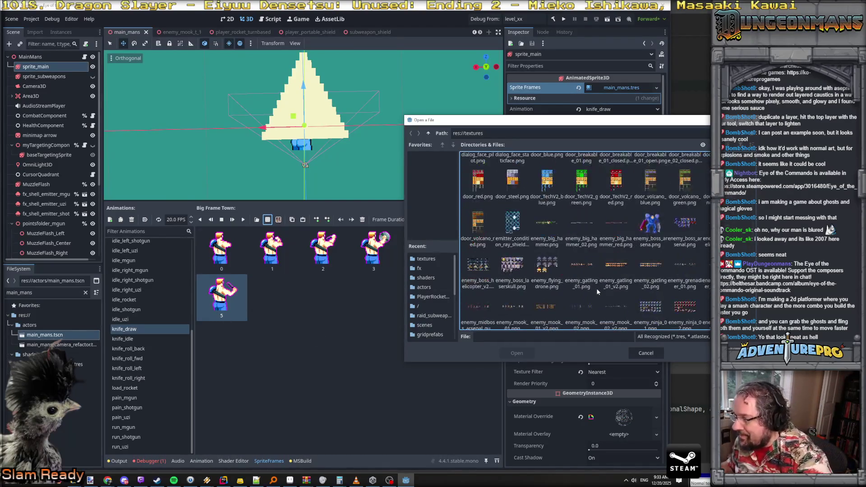
{"action": "scroll", "coordinate": [597, 292], "scroll_direction": "down", "scroll_amount": 10}
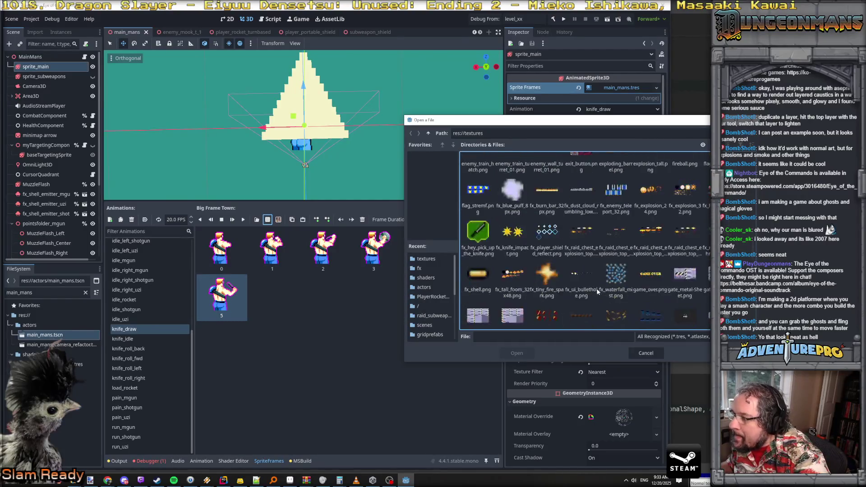
{"action": "left_click", "coordinate": [706, 252]}
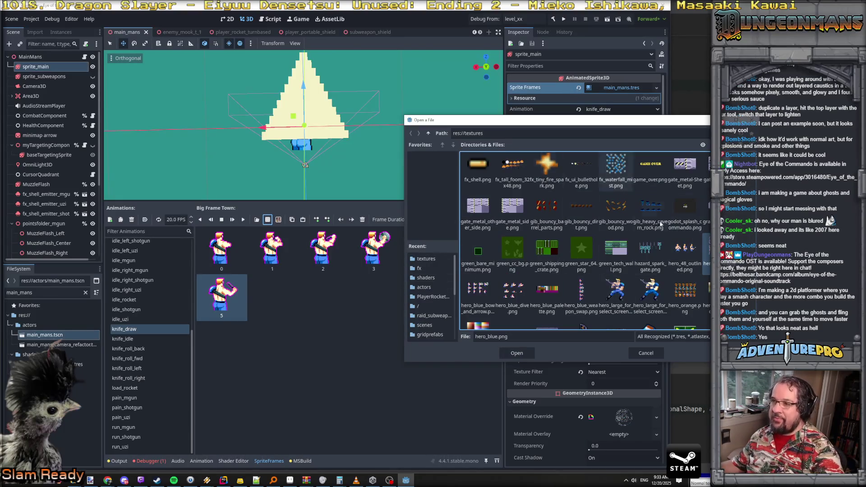
{"action": "left_click", "coordinate": [514, 353]}
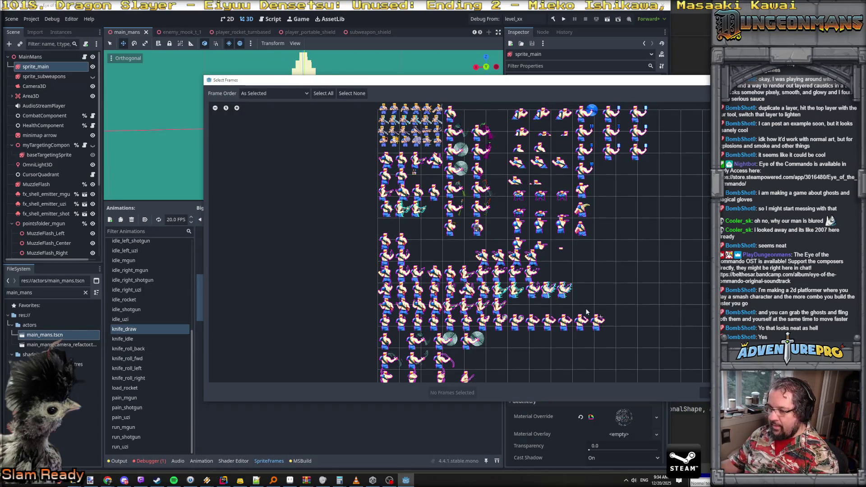
Step: Select the four knife-drawing frames in the fourth row and add them to knife_draw
{"action": "key", "text": "alt+Tab"}
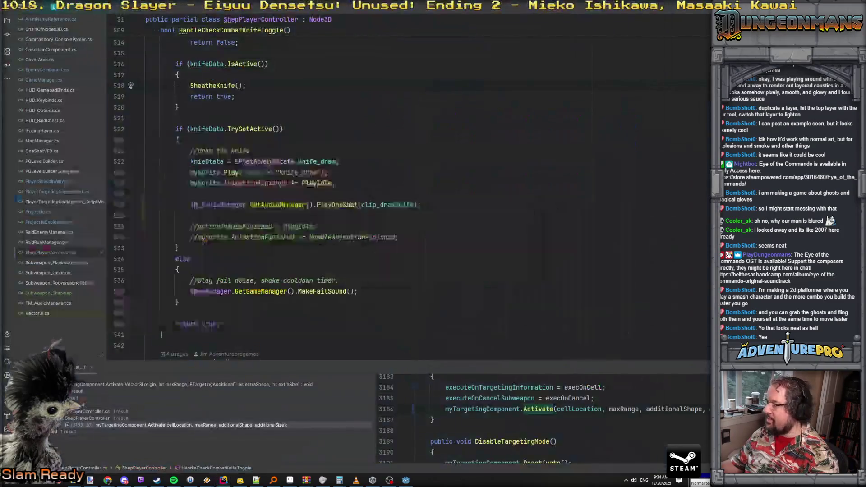
{"action": "key", "text": "alt+Tab"}
{"action": "key", "text": "Tab"}
{"action": "key", "text": "alt+Tab"}
{"action": "key", "text": "Tab"}
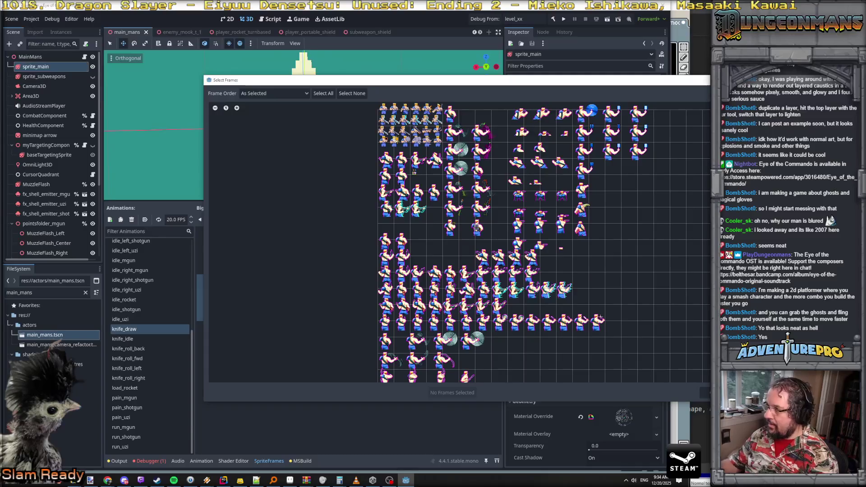
{"action": "left_click_drag", "start_coordinate": [549, 80], "coordinate": [392, 42]}
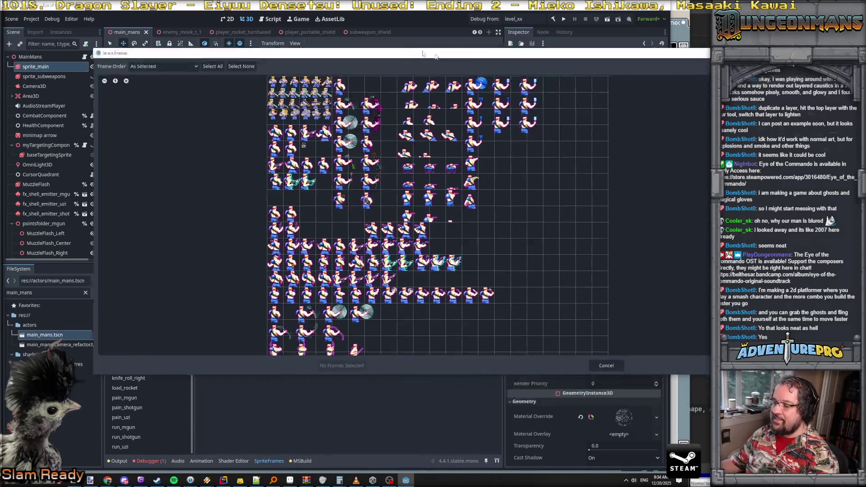
{"action": "scroll", "coordinate": [436, 285], "scroll_direction": "up", "scroll_amount": 5}
{"action": "left_click_drag", "start_coordinate": [467, 280], "coordinate": [631, 273]}
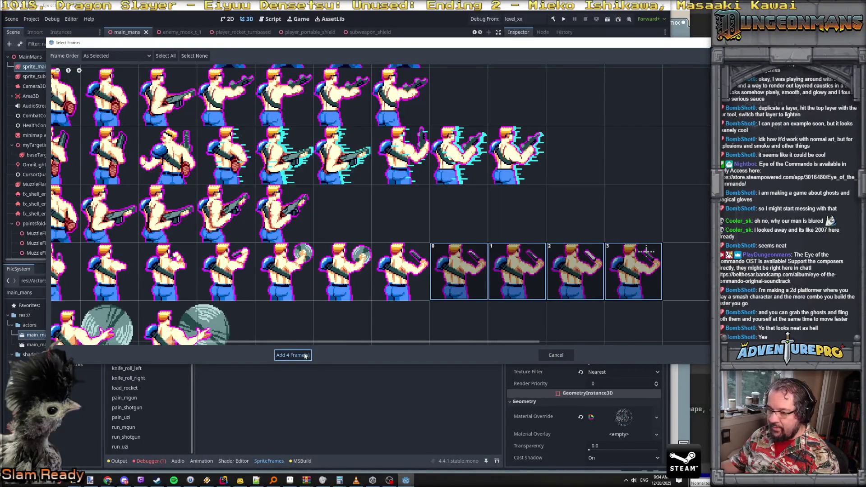
{"action": "left_click", "coordinate": [306, 355]}
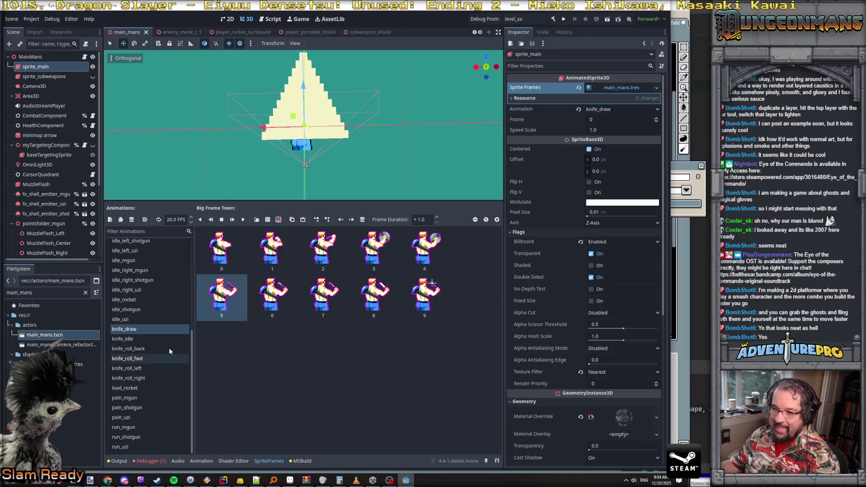
Step: Add four bottom-row hero_blue knife frames to the knife_idle animation
{"action": "left_click", "coordinate": [136, 342]}
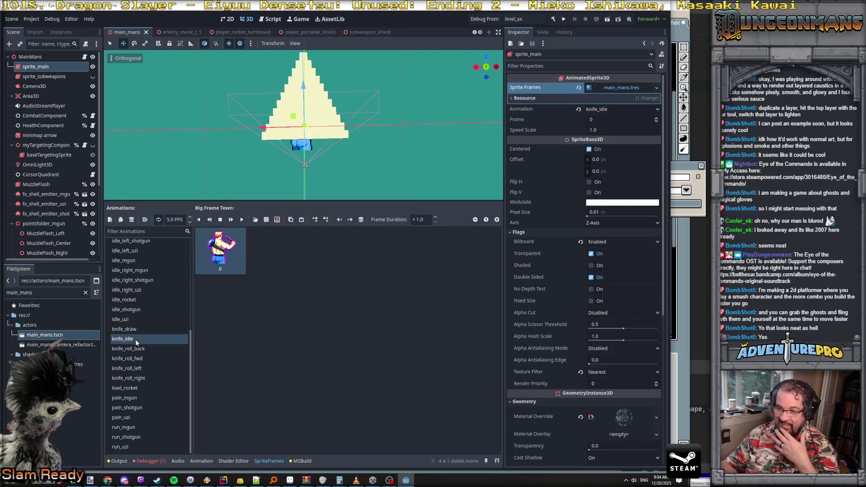
{"action": "left_click", "coordinate": [266, 219]}
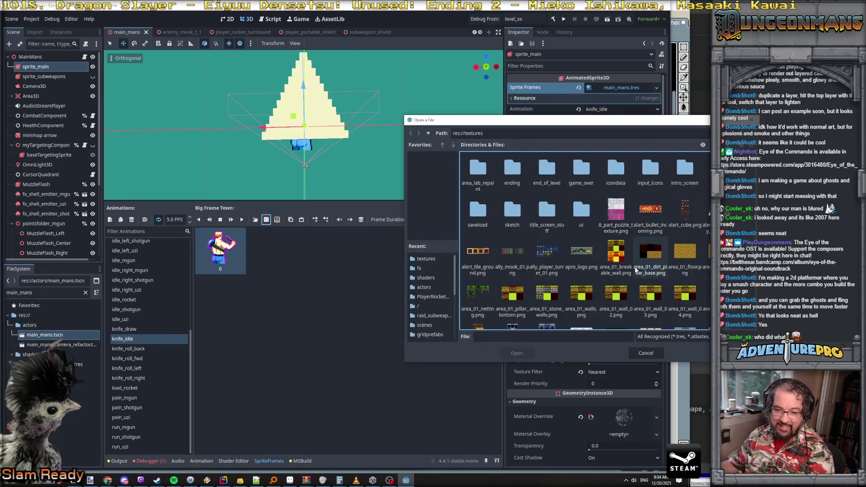
{"action": "left_click", "coordinate": [645, 352]}
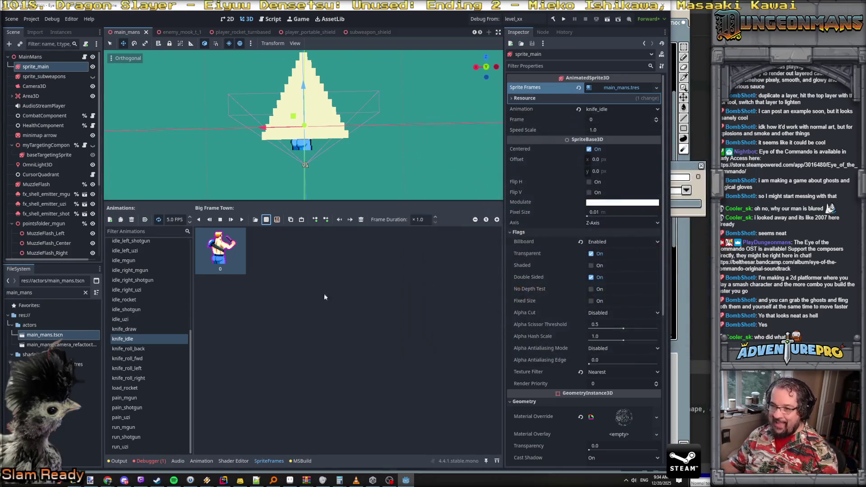
{"action": "left_click", "coordinate": [275, 222]}
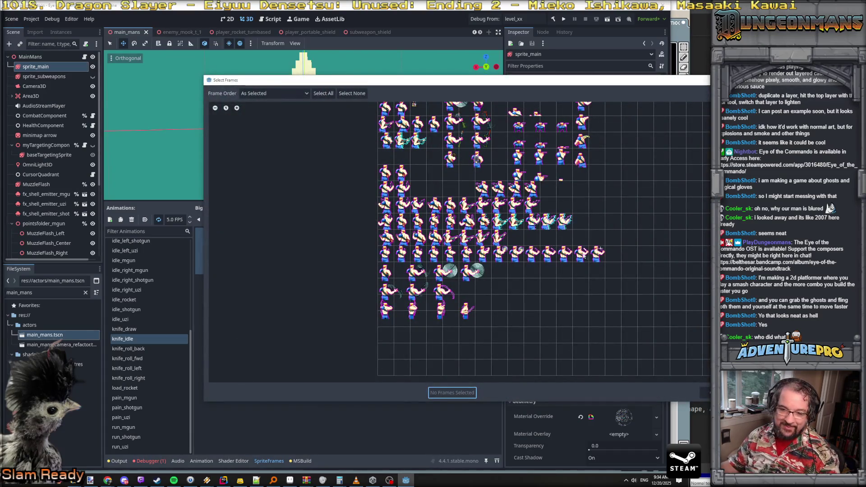
{"action": "scroll", "coordinate": [575, 259], "scroll_direction": "up", "scroll_amount": 3}
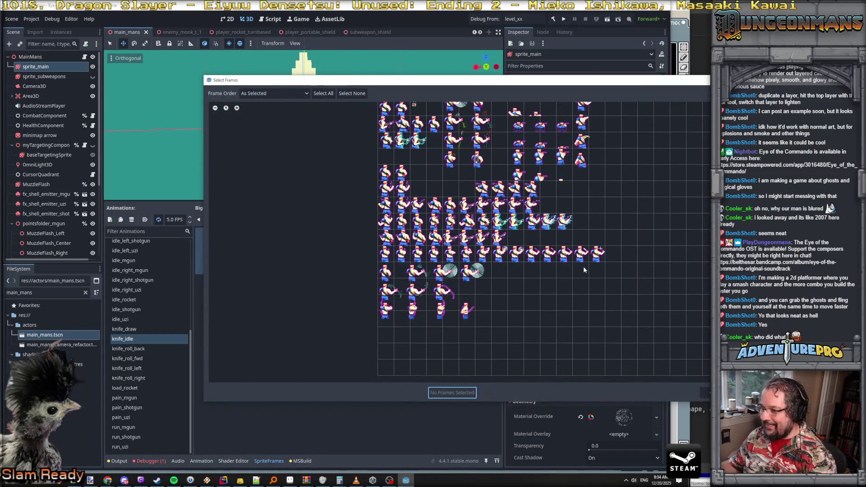
{"action": "scroll", "coordinate": [583, 266], "scroll_direction": "up", "scroll_amount": 3}
{"action": "left_click_drag", "start_coordinate": [599, 346], "coordinate": [703, 344]}
{"action": "left_click", "coordinate": [446, 393]}
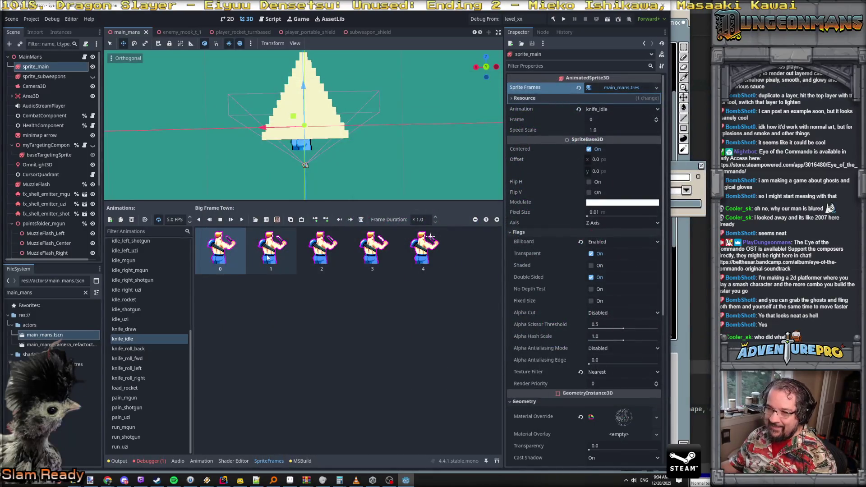
Step: Set knife_idle to 20 FPS and its first frame's duration to 40
{"action": "left_click", "coordinate": [225, 269]}
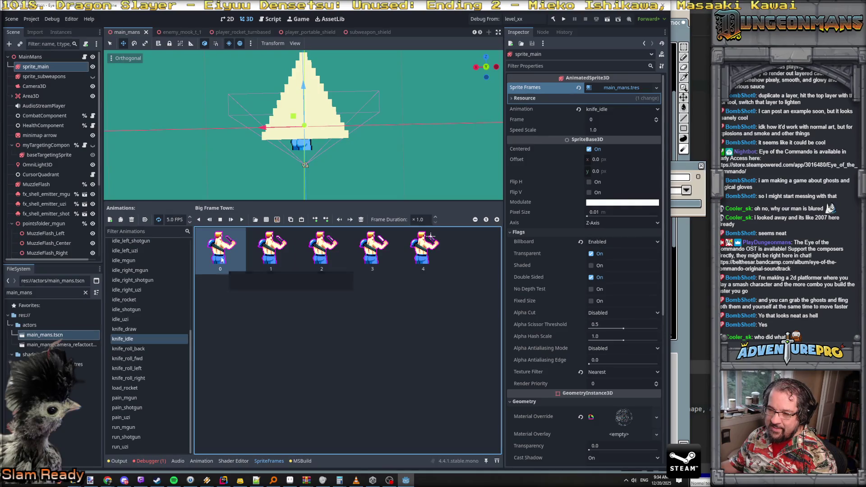
{"action": "left_click", "coordinate": [170, 219]}
{"action": "type", "text": "20"}
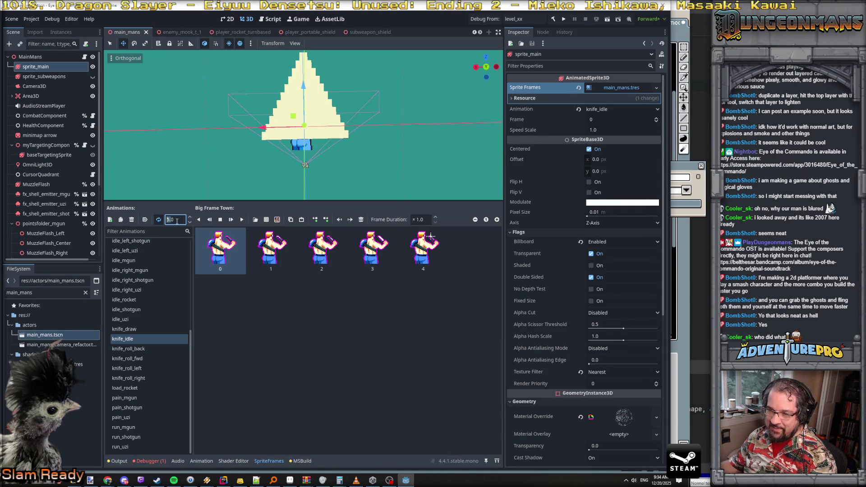
{"action": "key", "text": "Return"}
{"action": "left_click", "coordinate": [221, 251]}
{"action": "left_click", "coordinate": [417, 219]}
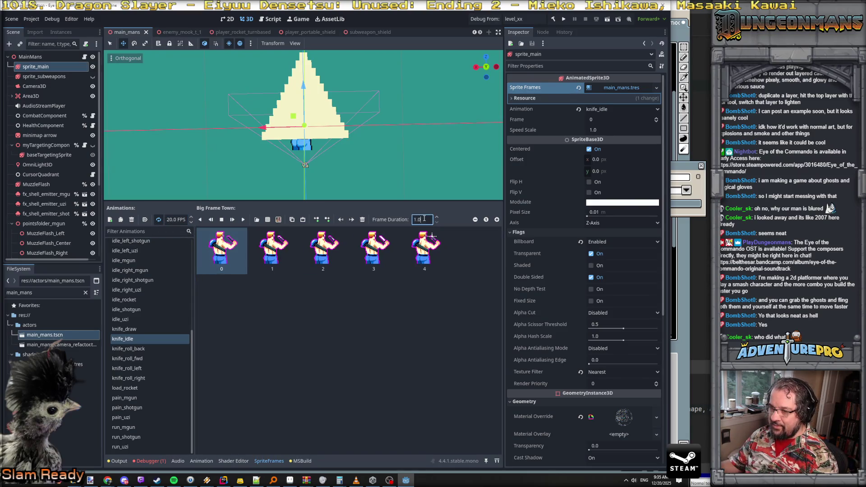
{"action": "type", "text": "40"}
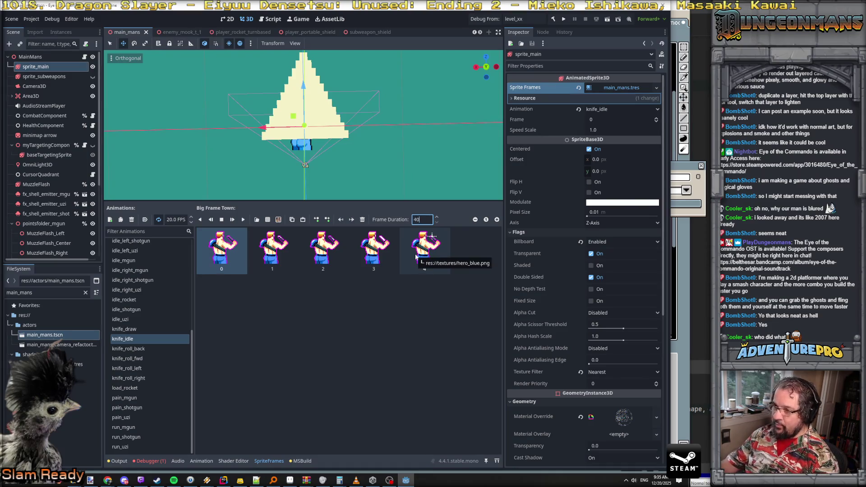
{"action": "key", "text": "Return"}
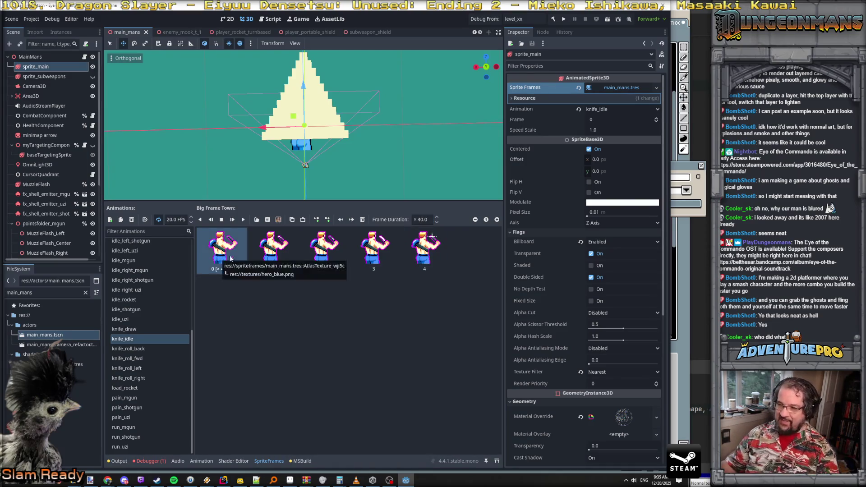
{"action": "left_click", "coordinate": [234, 272]}
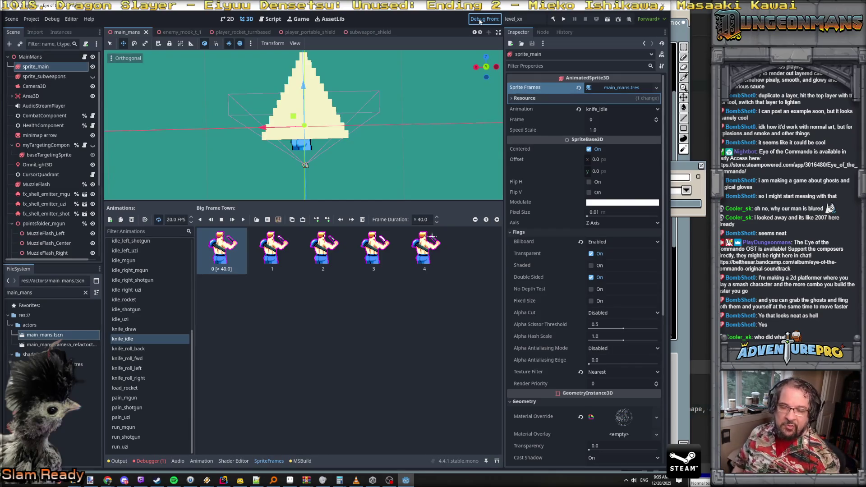
{"action": "left_click", "coordinate": [480, 21]}
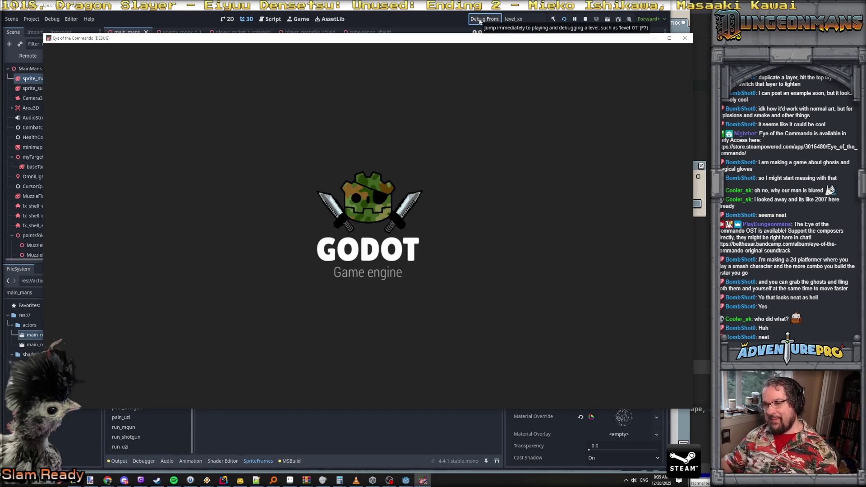
{"action": "key", "text": "w"}
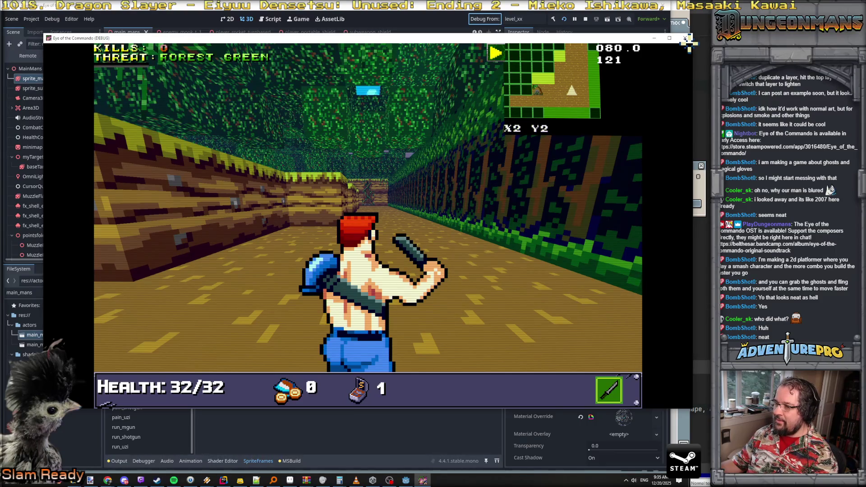
{"action": "left_click", "coordinate": [685, 38]}
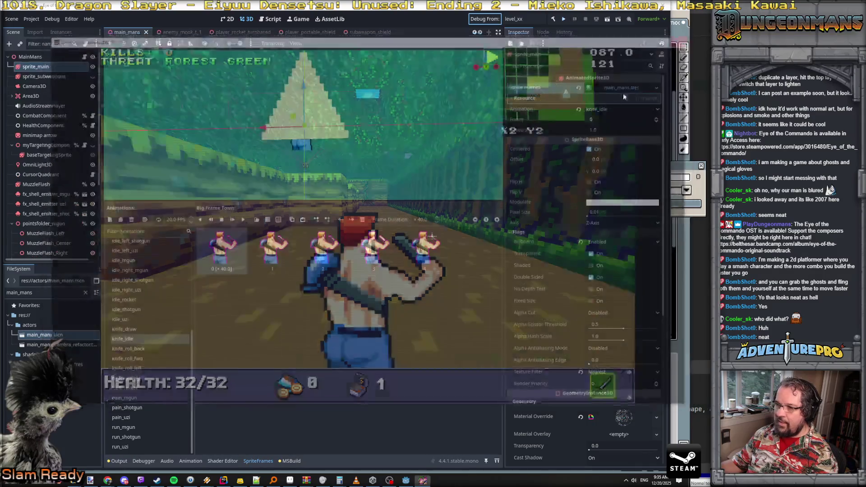
Step: Set knife_idle to 12 FPS with its first frame held ×24.0
{"action": "left_click", "coordinate": [272, 248]}
{"action": "left_click", "coordinate": [323, 248], "text": "shift"}
{"action": "left_click", "coordinate": [373, 248], "text": "shift"}
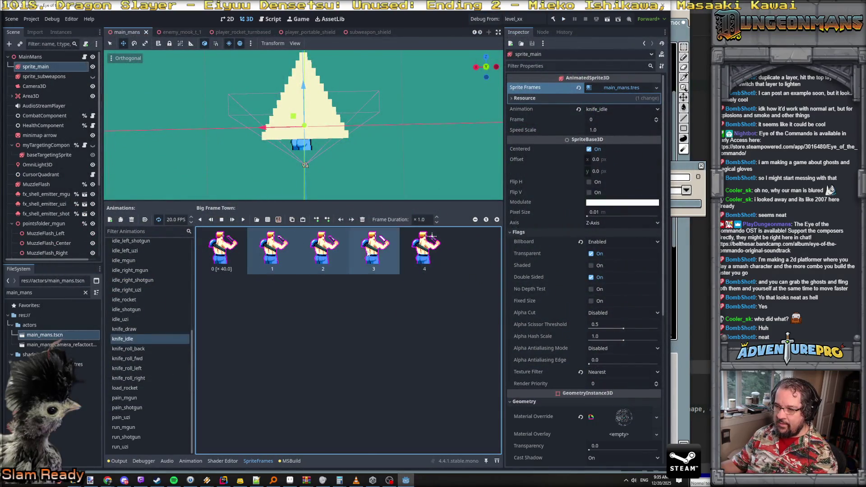
{"action": "left_click", "coordinate": [414, 252], "text": "shift"}
{"action": "left_click", "coordinate": [171, 219]}
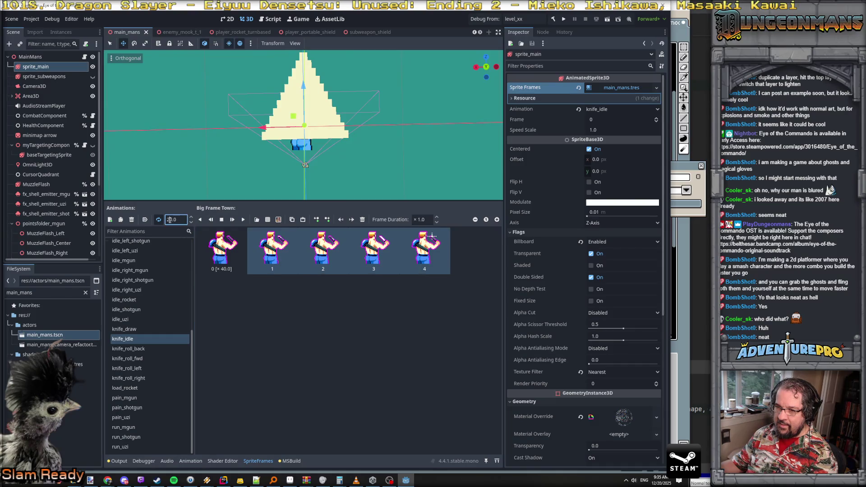
{"action": "type", "text": "12"}
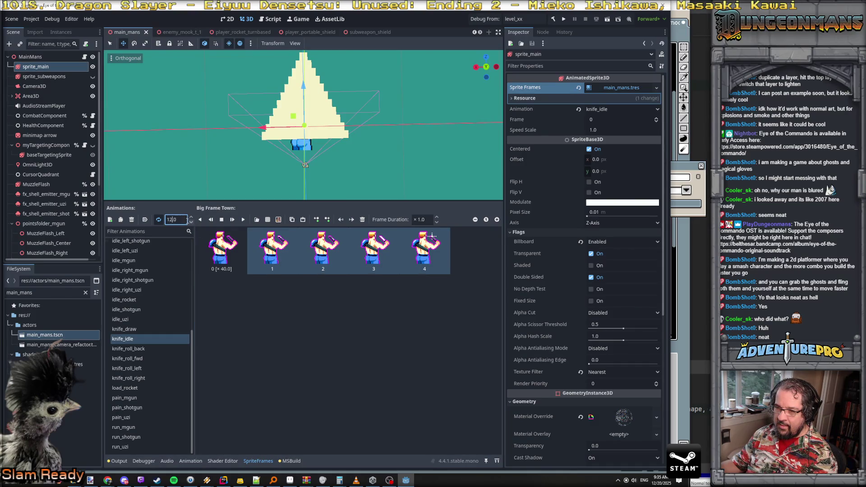
{"action": "key", "text": "Return"}
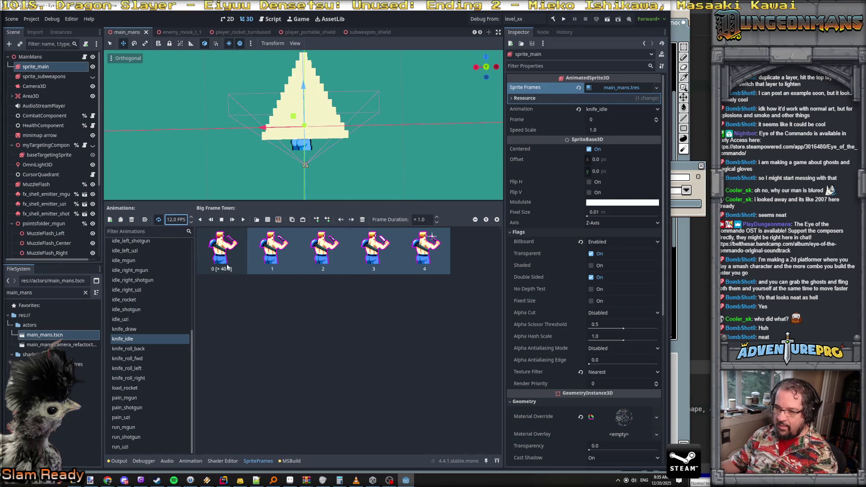
{"action": "left_click", "coordinate": [223, 267]}
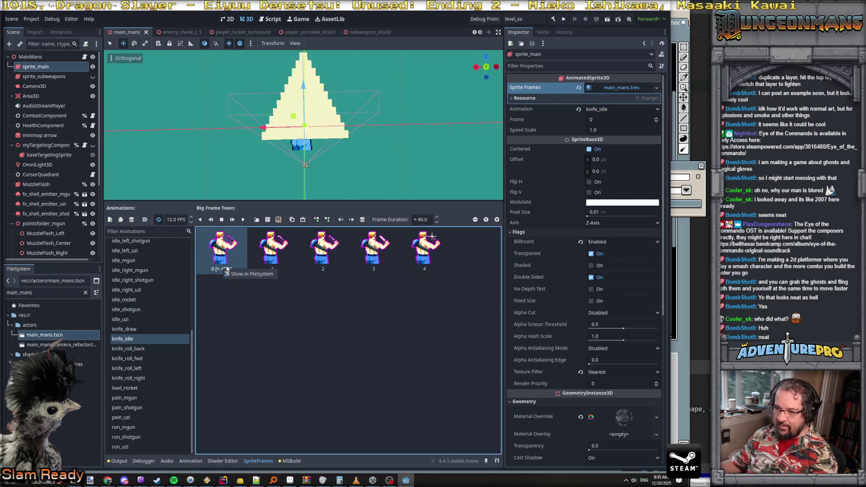
{"action": "left_click", "coordinate": [423, 219]}
{"action": "type", "text": "36"}
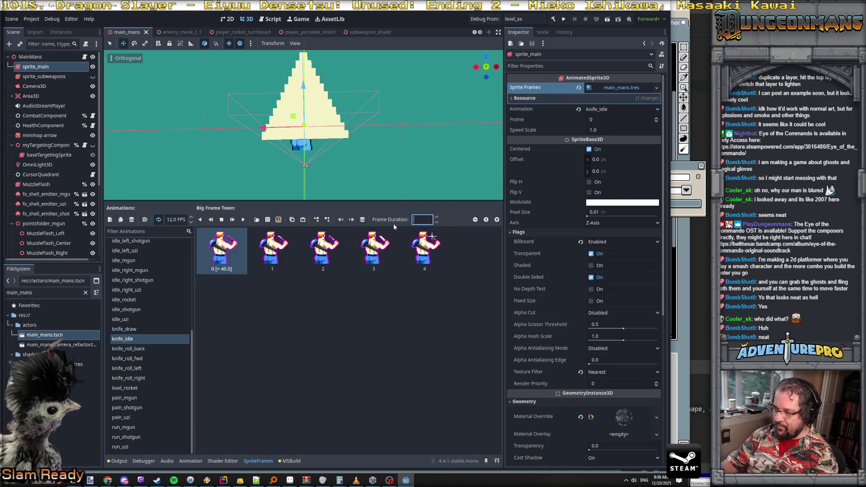
{"action": "type", "text": "4"}
{"action": "key", "text": "Return"}
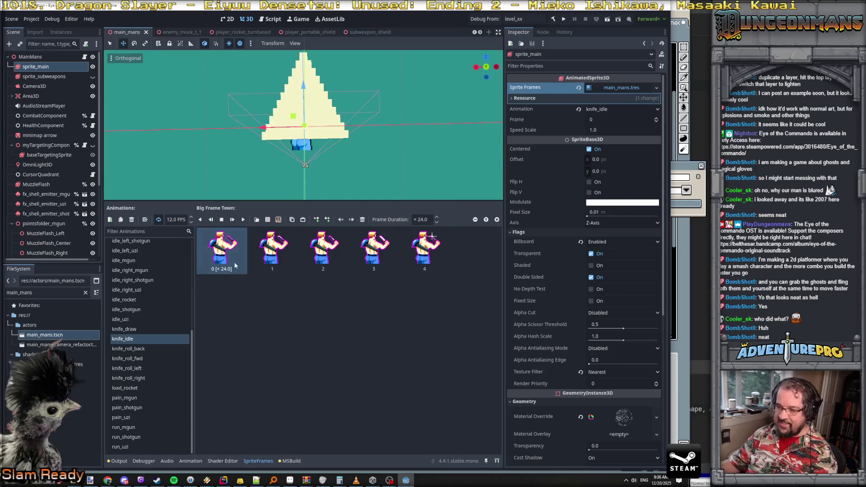
Step: Give knife_draw frames 6–9 a ×2.0 duration and save the scene
{"action": "left_click", "coordinate": [135, 330]}
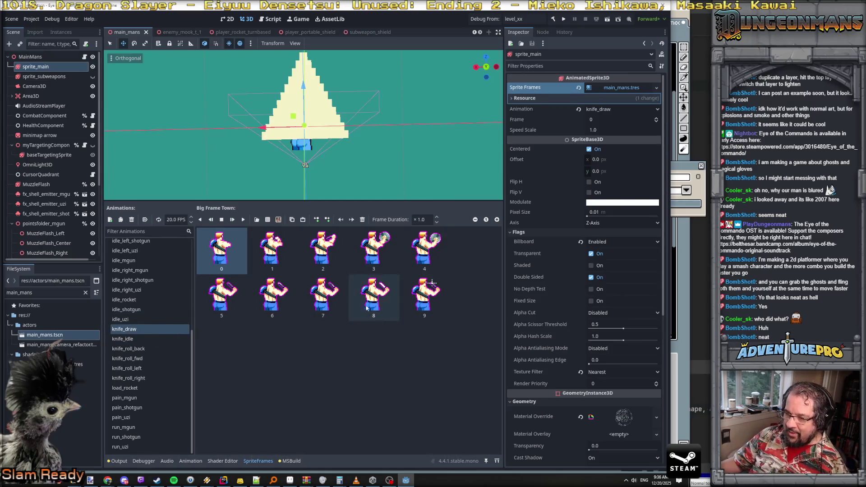
{"action": "left_click", "coordinate": [272, 298]}
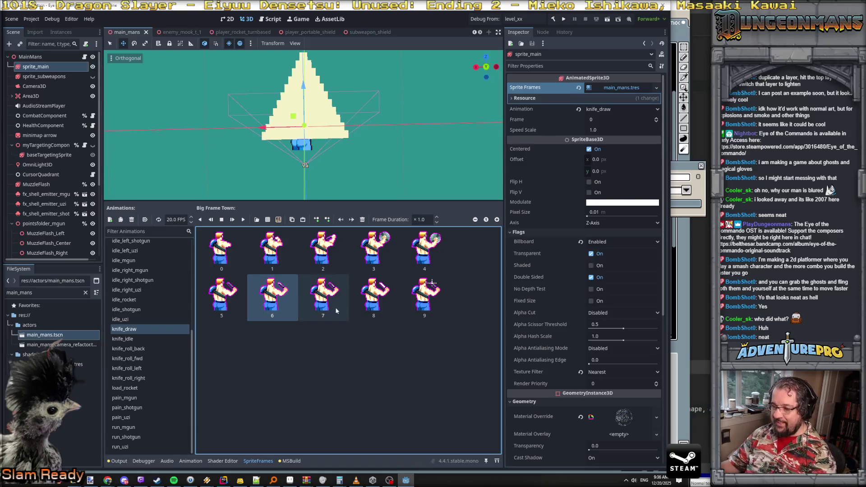
{"action": "left_click", "coordinate": [424, 297], "text": "shift"}
{"action": "left_click", "coordinate": [427, 219]}
{"action": "type", "text": "2"}
{"action": "key", "text": "Return"}
{"action": "key", "text": "ctrl+s"}
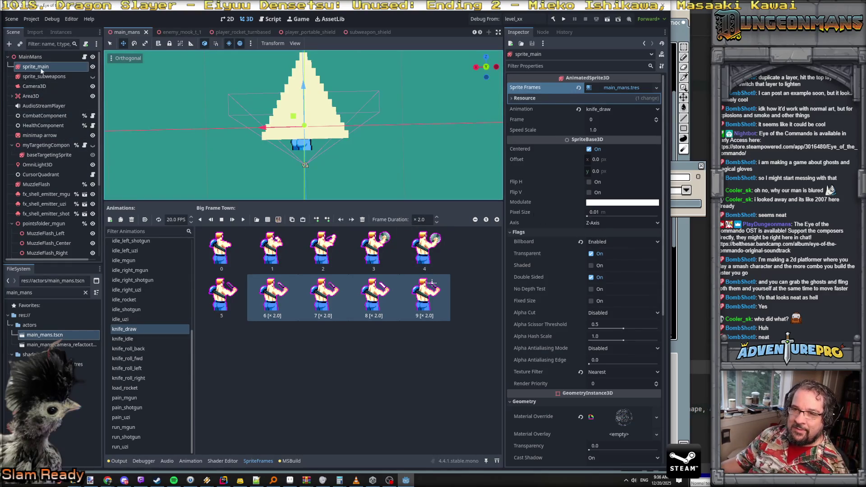
{"action": "left_click", "coordinate": [30, 56]}
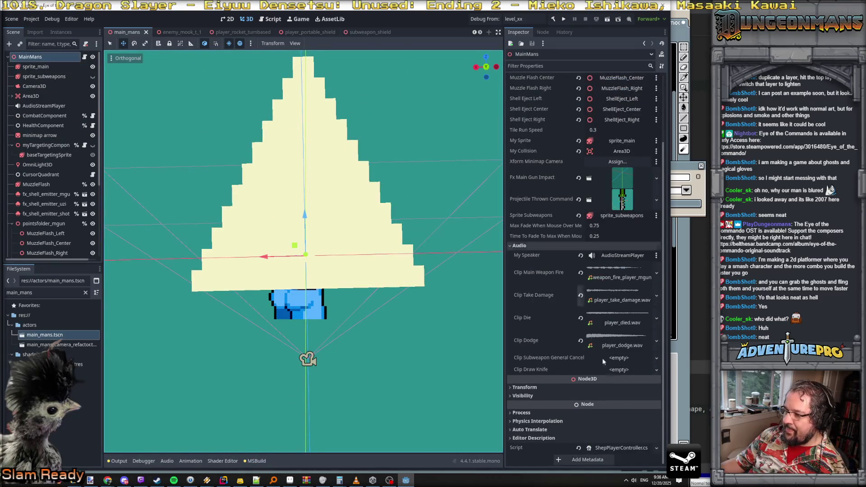
Step: Quick Load player_draw_knife.wav into MainMans' Clip Draw Knife, save, and launch the game
{"action": "left_click", "coordinate": [655, 370]}
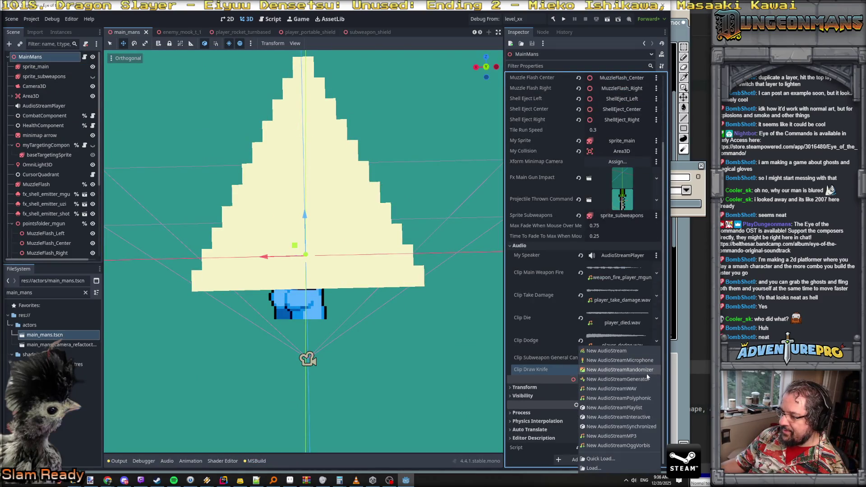
{"action": "left_click", "coordinate": [615, 458]}
{"action": "type", "text": "player_draw"}
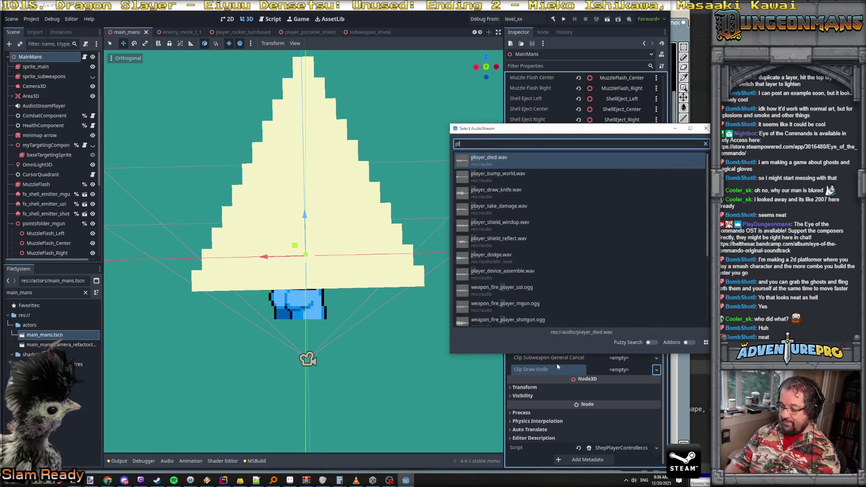
{"action": "key", "text": "Return"}
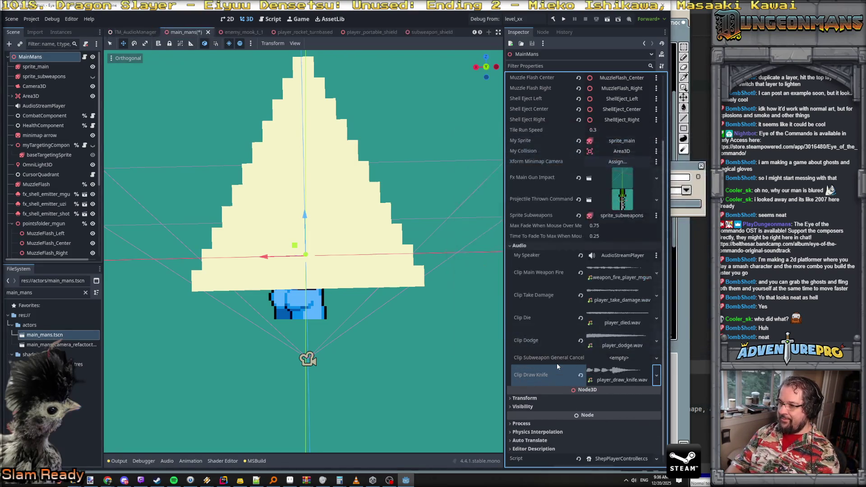
{"action": "key", "text": "ctrl+s"}
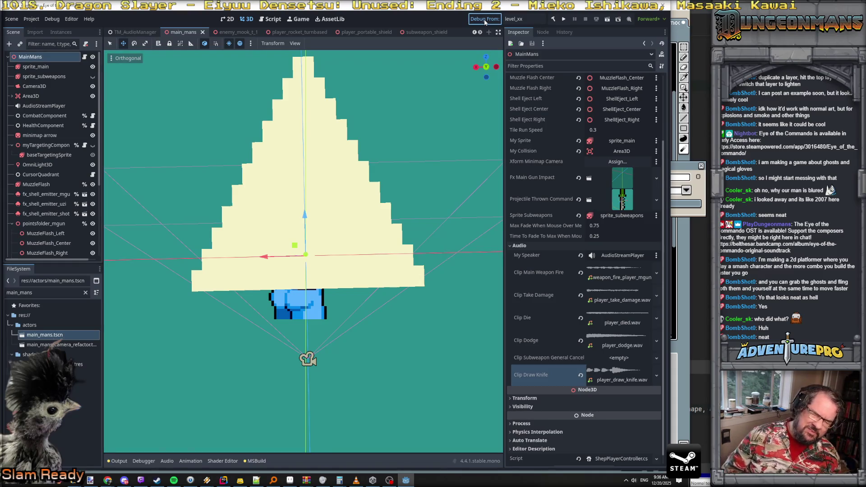
{"action": "key", "text": "ctrl+s"}
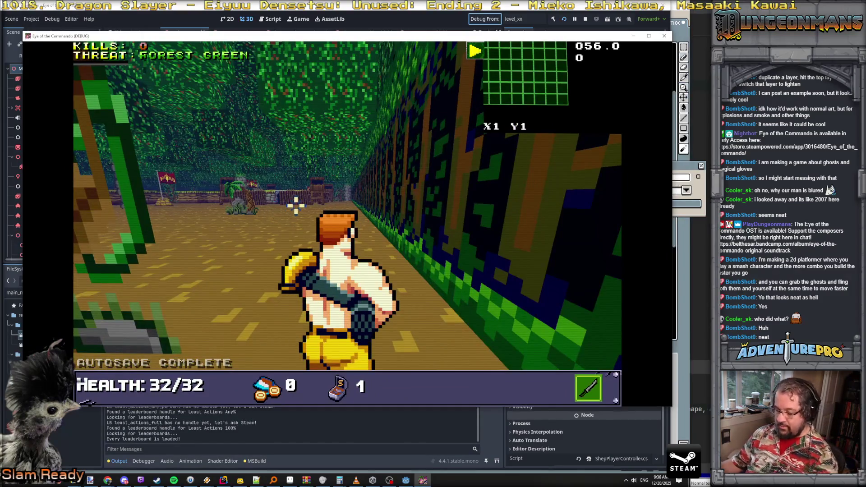
Step: In the running game, advance the commando and shoot down the Nitro Mook
{"action": "key", "text": "w"}
{"action": "key", "text": "w"}
{"action": "key", "text": "w"}
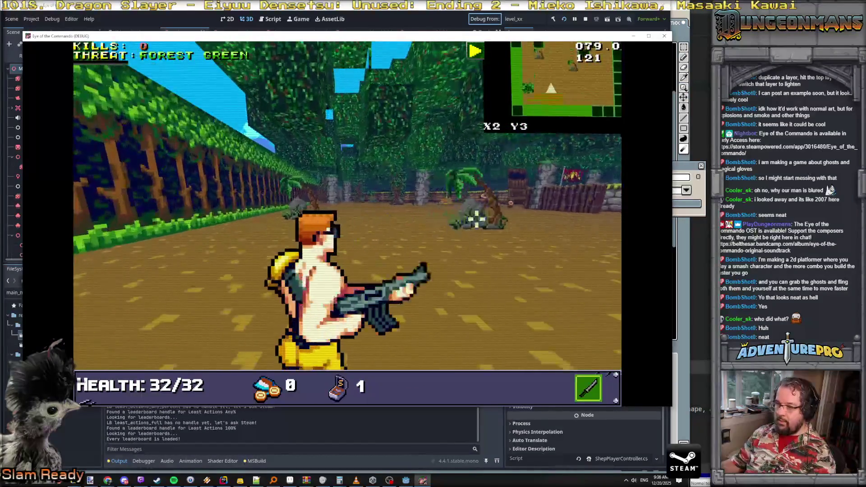
{"action": "left_click", "coordinate": [205, 191]}
{"action": "left_click", "coordinate": [205, 192]}
{"action": "left_click", "coordinate": [228, 194]}
{"action": "key", "text": "w"}
{"action": "key", "text": "w"}
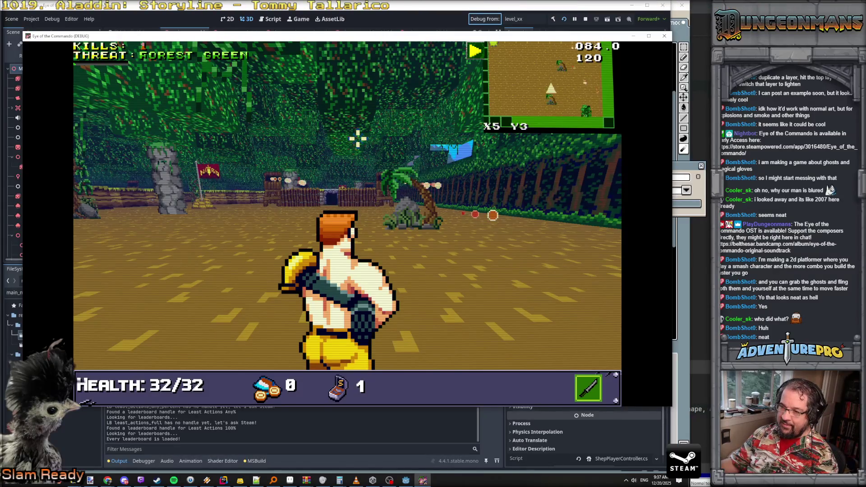
Step: Draw and swing the knife repeatedly to check the new knife_draw animation, timing and sound
{"action": "left_click", "coordinate": [357, 138]}
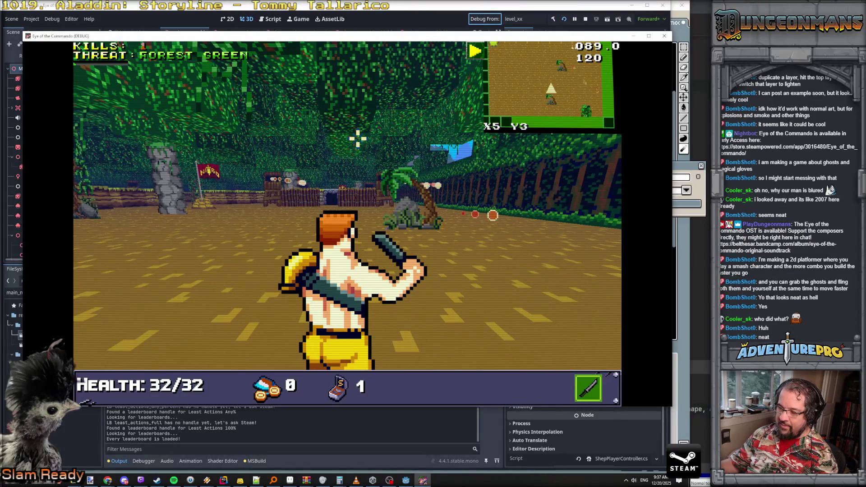
{"action": "left_click", "coordinate": [358, 138]}
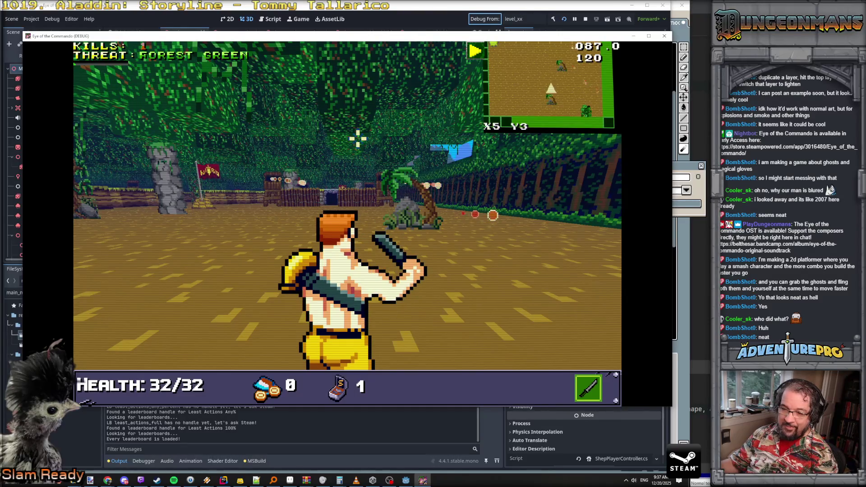
{"action": "left_click", "coordinate": [358, 138]}
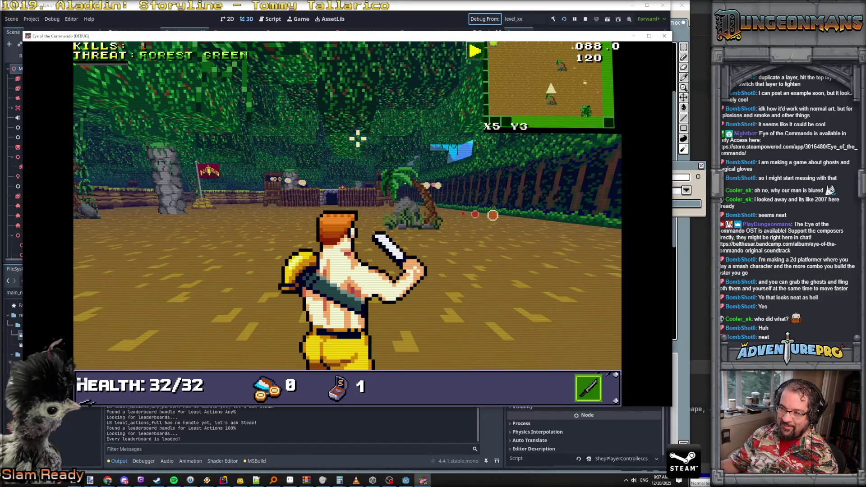
{"action": "left_click", "coordinate": [358, 138]}
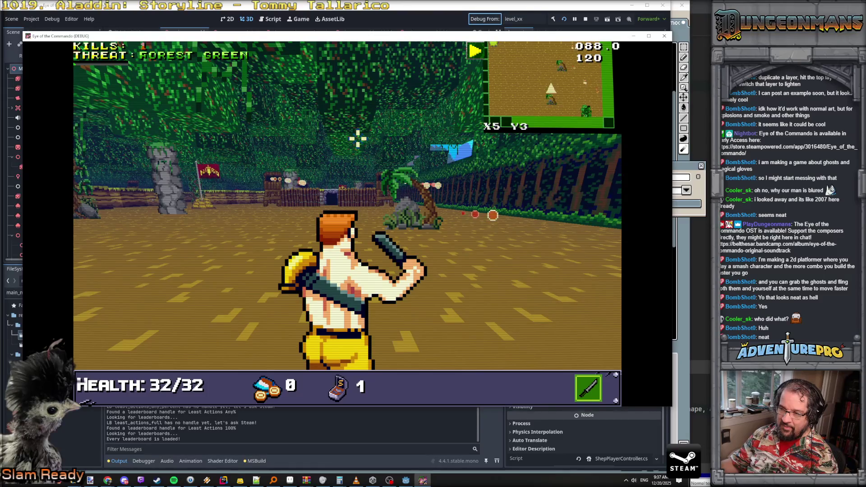
{"action": "left_click", "coordinate": [358, 139]}
{"action": "left_click", "coordinate": [357, 138]}
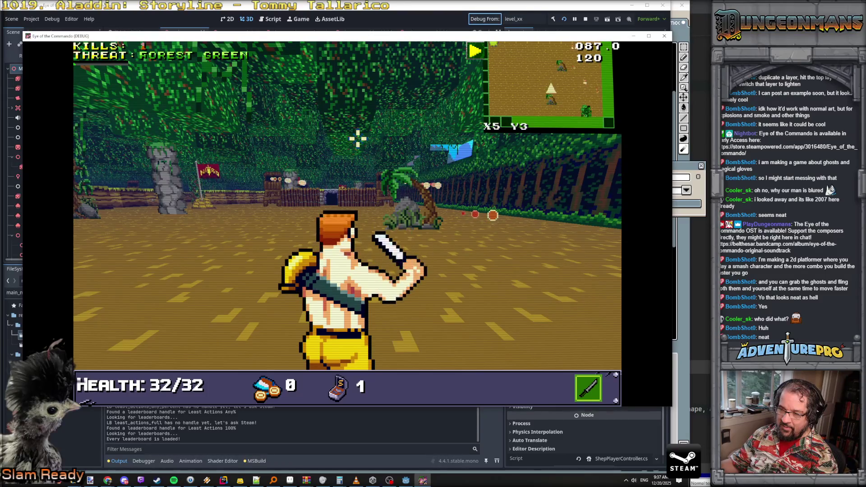
{"action": "left_click", "coordinate": [357, 139]}
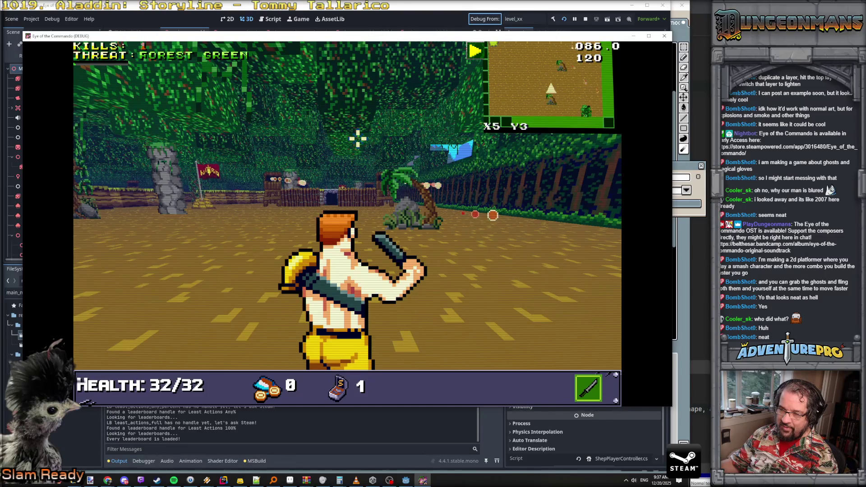
{"action": "left_click", "coordinate": [357, 139]}
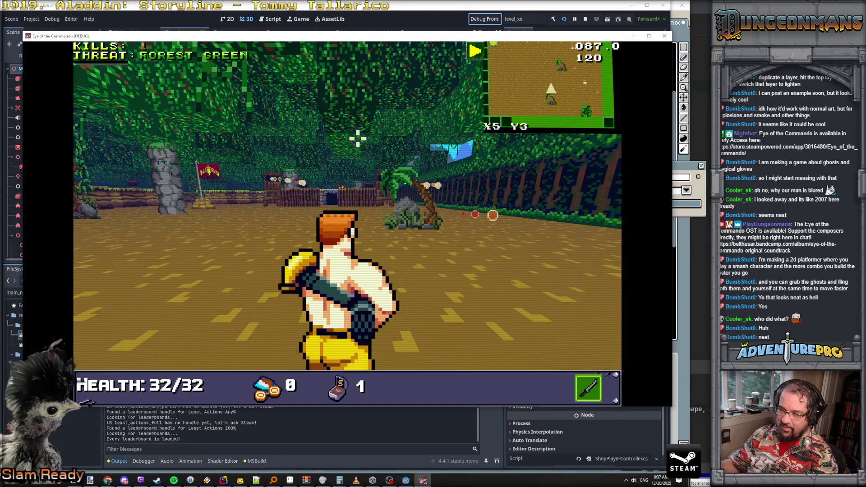
{"action": "left_click", "coordinate": [358, 138]}
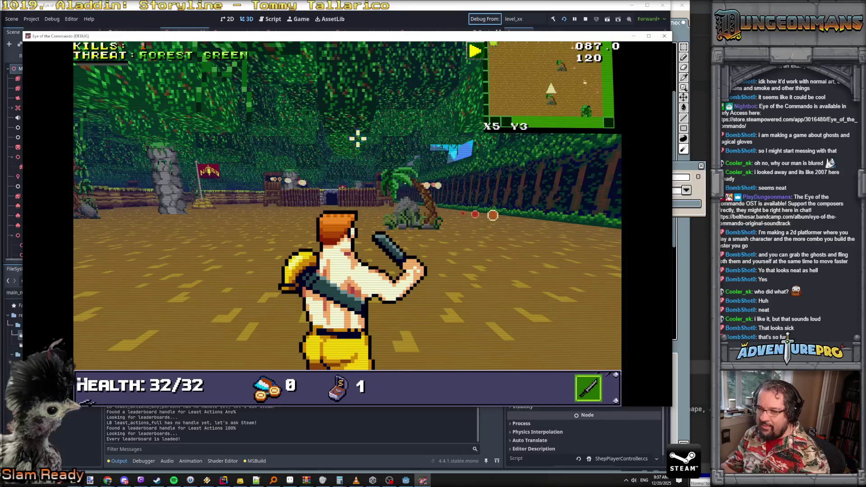
{"action": "key", "text": "grave"}
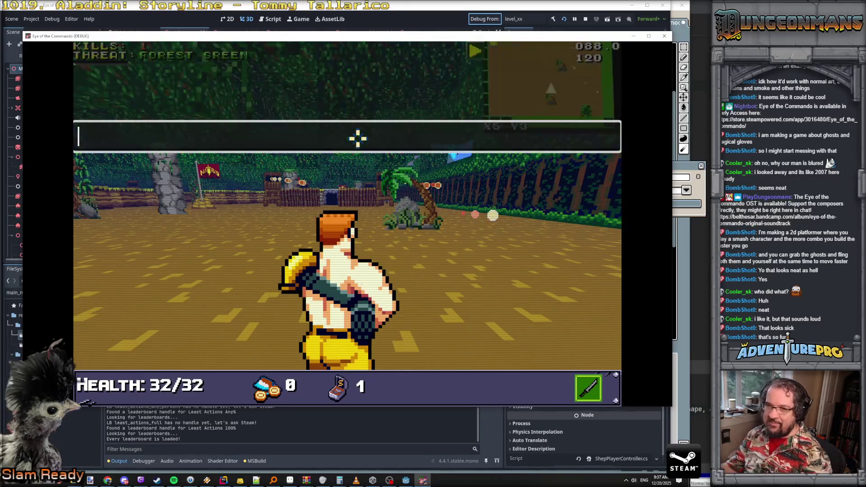
{"action": "type", "text": "RSW ROCKET"}
Step: Grant the commando the rocket and flame subweapons through the in-game debug console
{"action": "key", "text": "Return"}
{"action": "key", "text": "grave"}
{"action": "type", "text": "RS"}
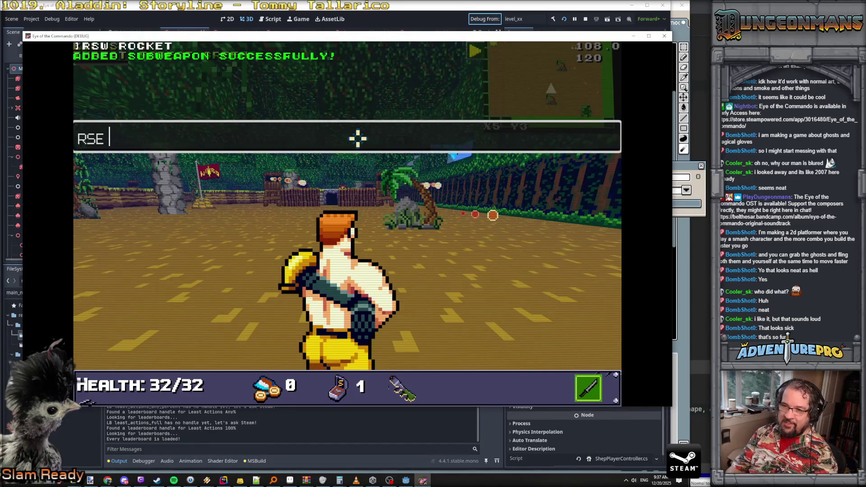
{"action": "type", "text": "E"}
{"action": "key", "text": "Return"}
{"action": "key", "text": "grave"}
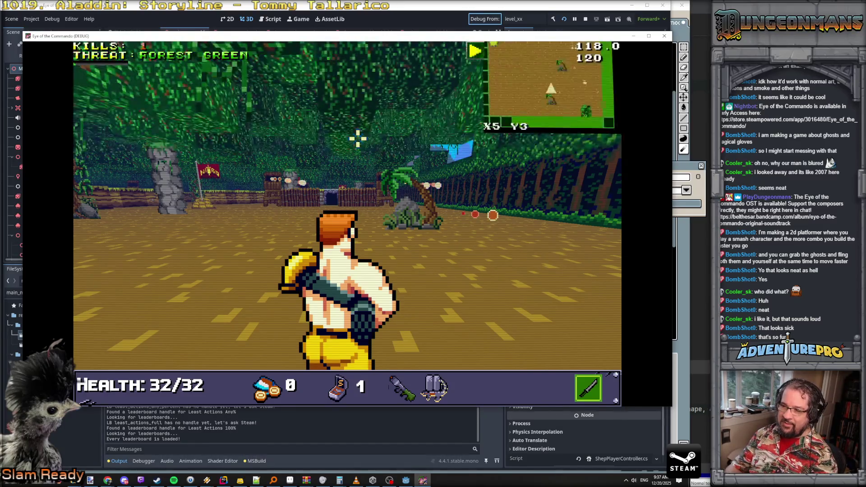
Step: Cycle through the subweapons and fire the equipped one
{"action": "key", "text": "q"}
{"action": "key", "text": "q"}
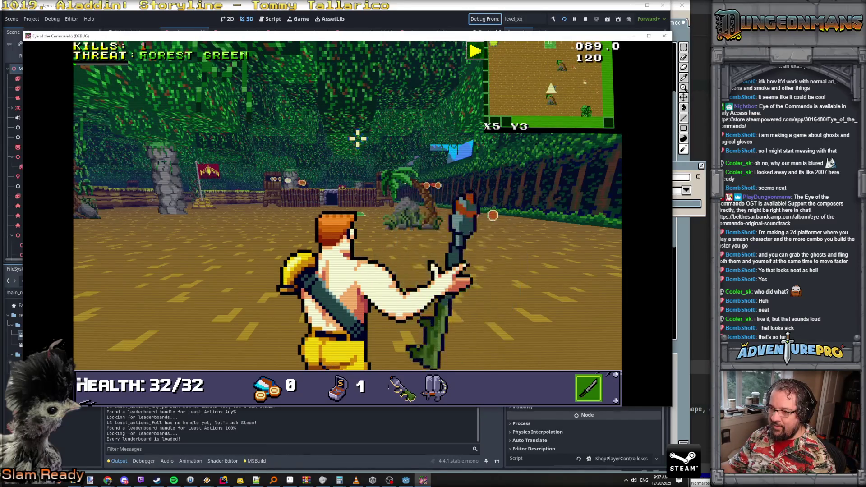
{"action": "key", "text": "q"}
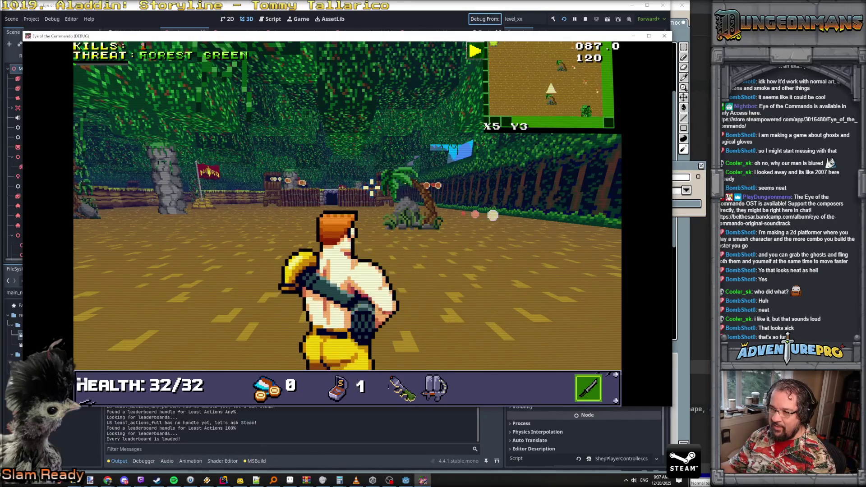
{"action": "key", "text": "q"}
{"action": "key", "text": "q"}
{"action": "key", "text": "q"}
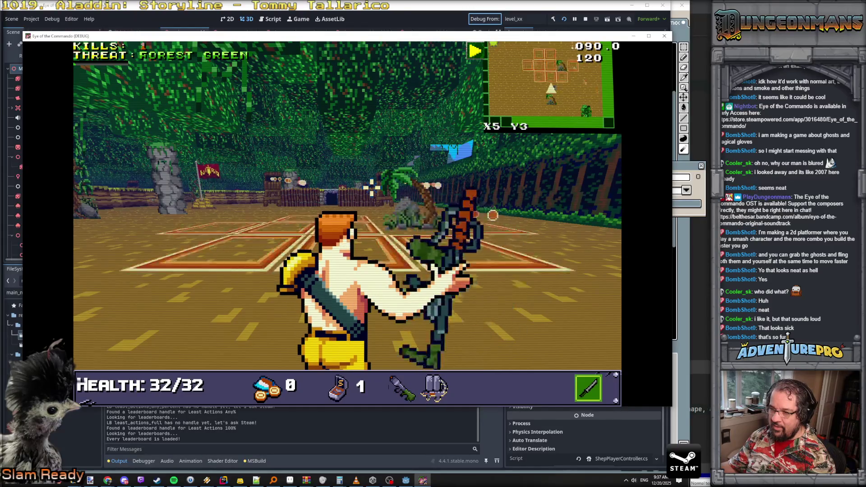
{"action": "left_click", "coordinate": [214, 284]}
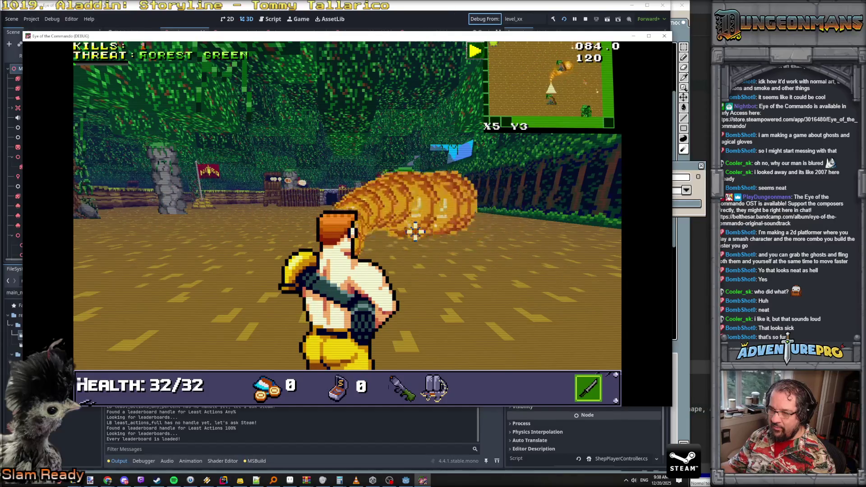
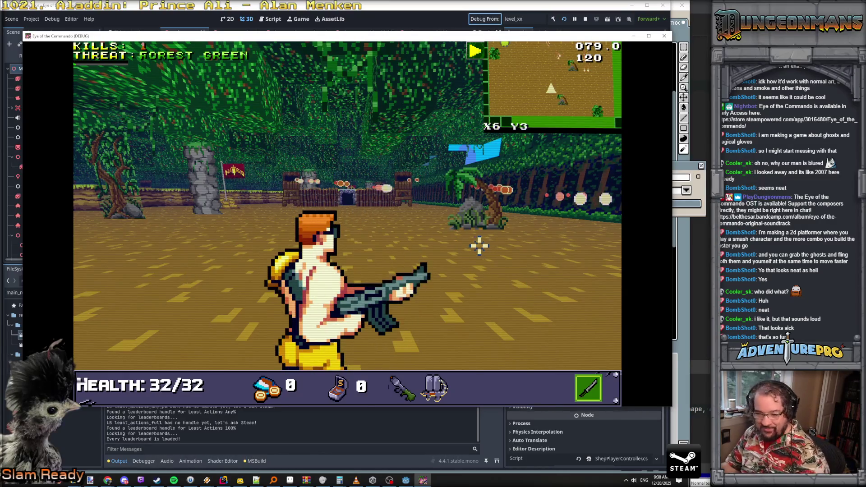
Step: Advance through the forest and shoot down the first two Nitro Mooks
{"action": "key", "text": "w"}
{"action": "left_click", "coordinate": [283, 185]}
{"action": "left_click", "coordinate": [283, 185]}
{"action": "key", "text": "a"}
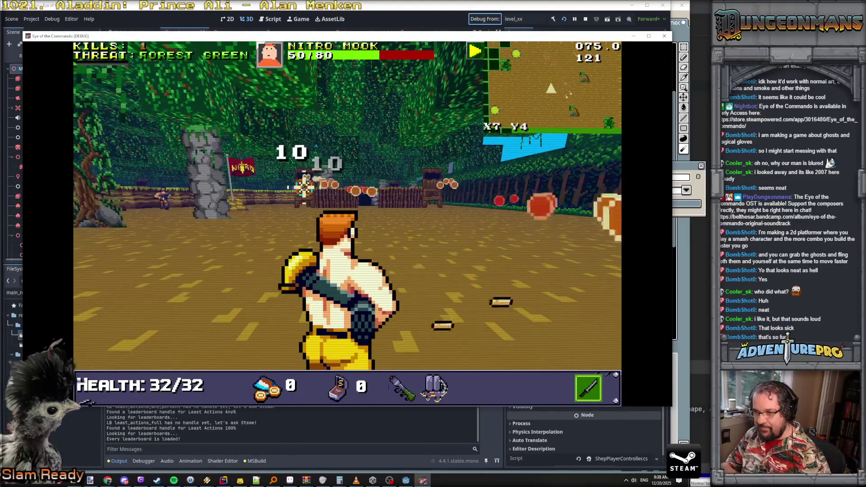
{"action": "left_click", "coordinate": [304, 186]}
{"action": "left_click", "coordinate": [304, 185]}
{"action": "key", "text": "a"}
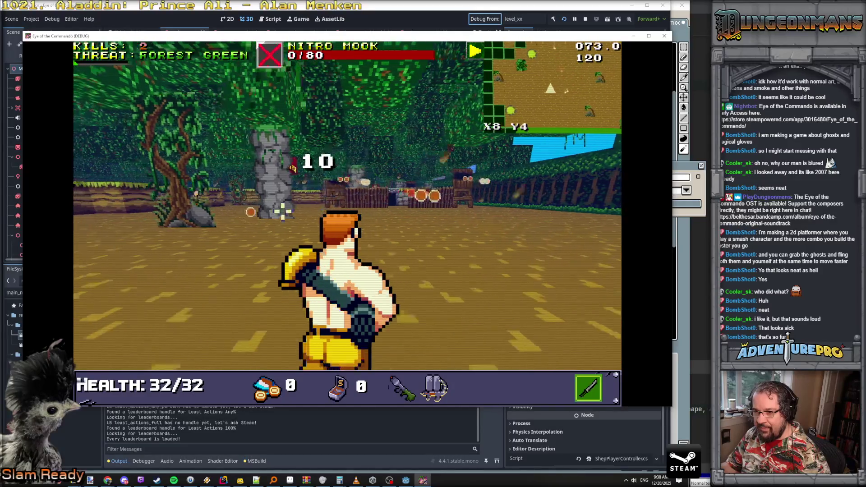
{"action": "key", "text": "w"}
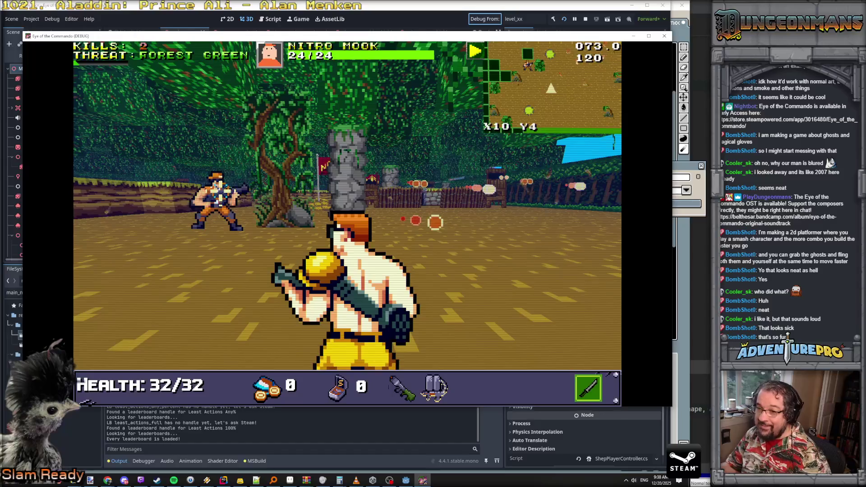
{"action": "left_click", "coordinate": [217, 197]}
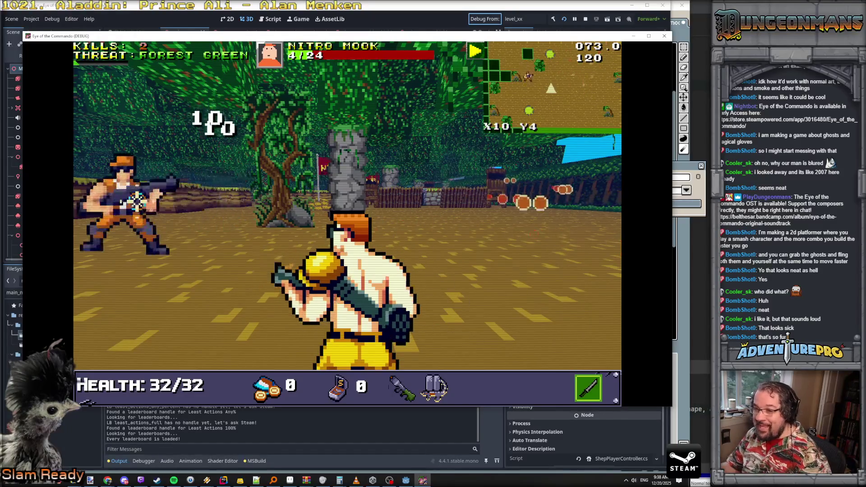
Step: Pick up the Freedom Medal, dismiss its notice, and fire at the nearby enemy
{"action": "key", "text": "w"}
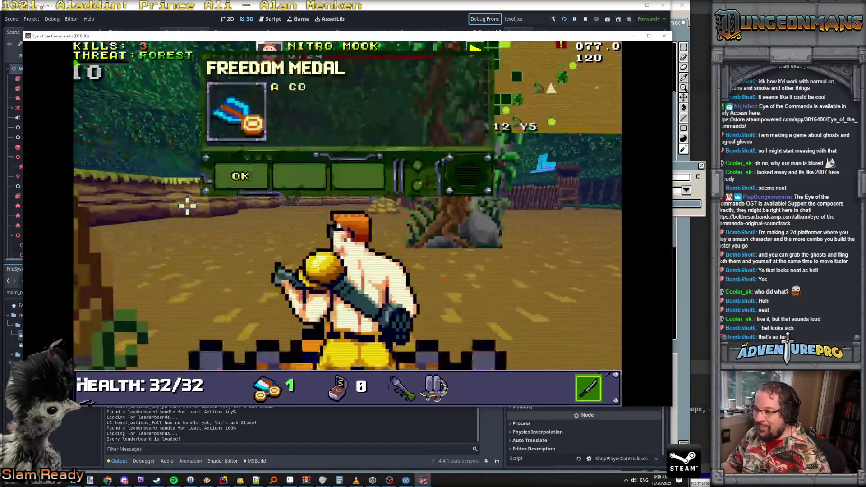
{"action": "left_click", "coordinate": [254, 184]}
{"action": "key", "text": "w"}
{"action": "key", "text": "w"}
{"action": "key", "text": "w"}
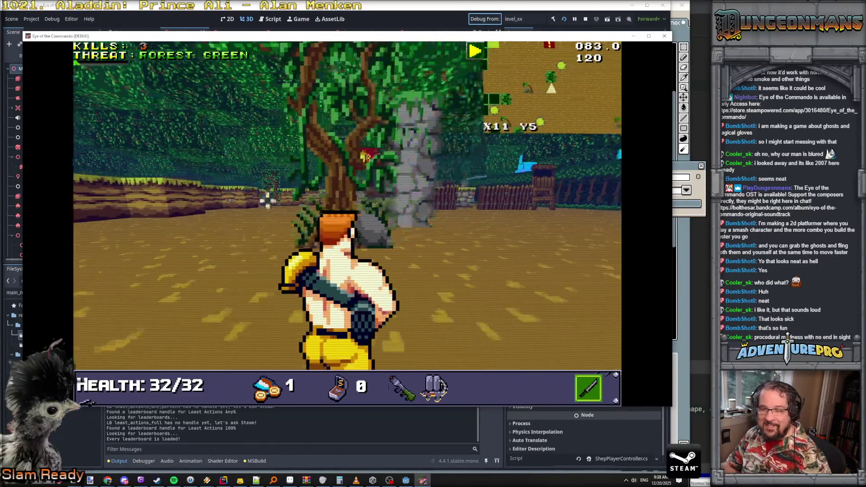
{"action": "left_click", "coordinate": [471, 221]}
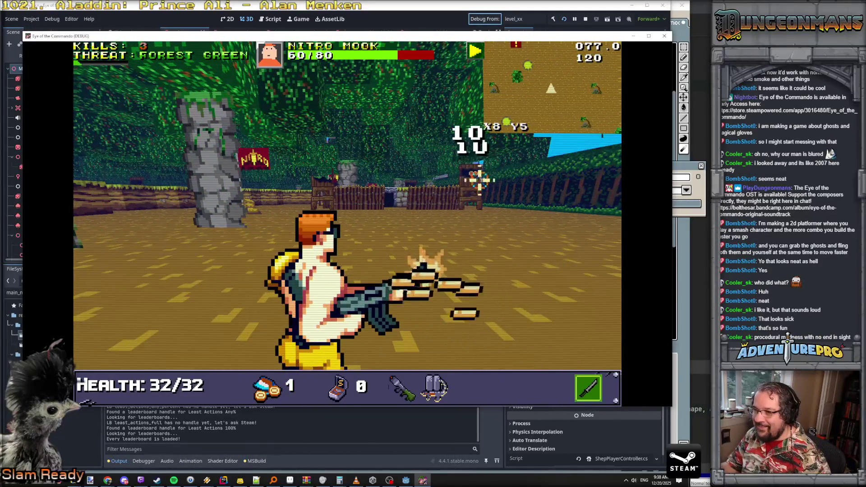
Step: Push forward and shoot the next Nitro Mook, then engage the two approaching mooks
{"action": "key", "text": "w"}
{"action": "key", "text": "w"}
{"action": "left_click", "coordinate": [451, 203]}
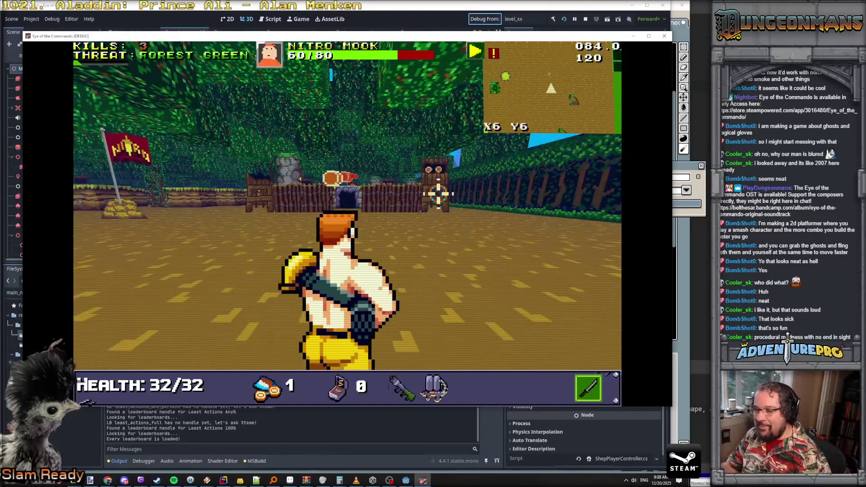
{"action": "key", "text": "w"}
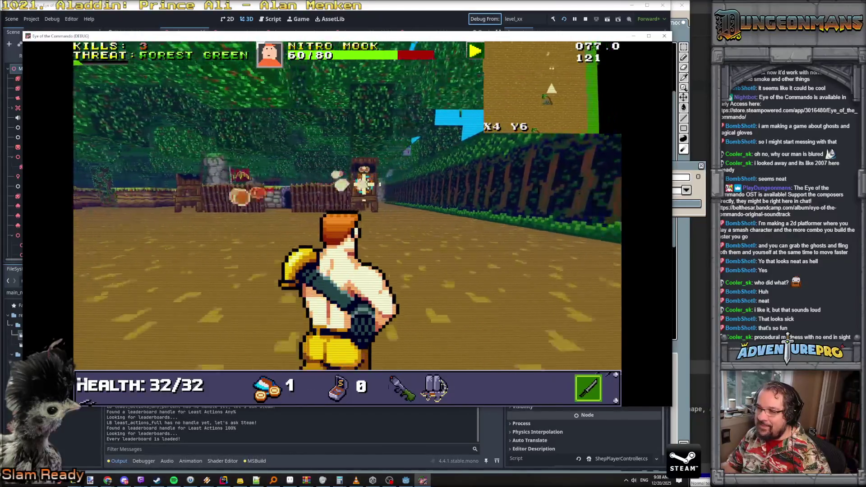
{"action": "left_click", "coordinate": [345, 181]}
{"action": "key", "text": "w"}
{"action": "left_click", "coordinate": [345, 179]}
{"action": "left_click", "coordinate": [333, 191]}
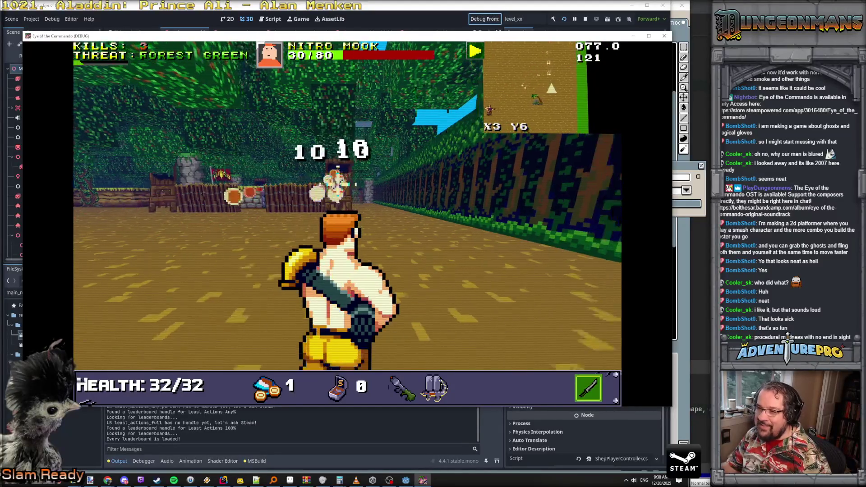
{"action": "left_click", "coordinate": [309, 184]}
{"action": "key", "text": "d"}
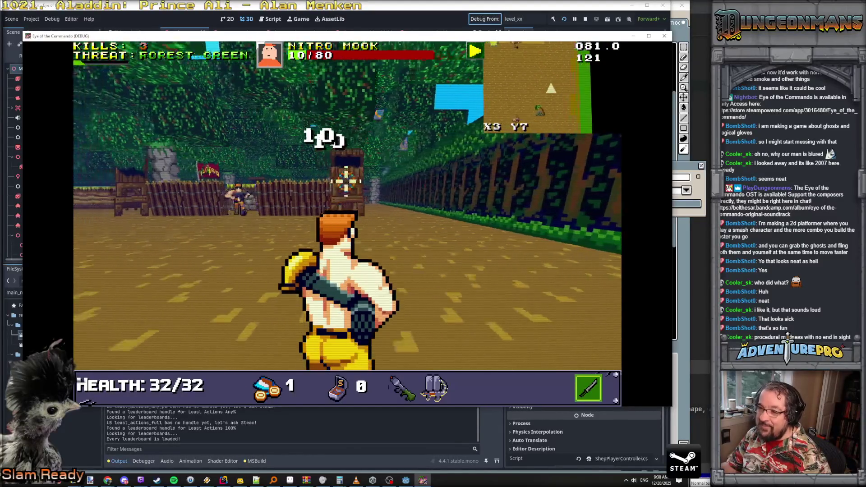
{"action": "key", "text": "w"}
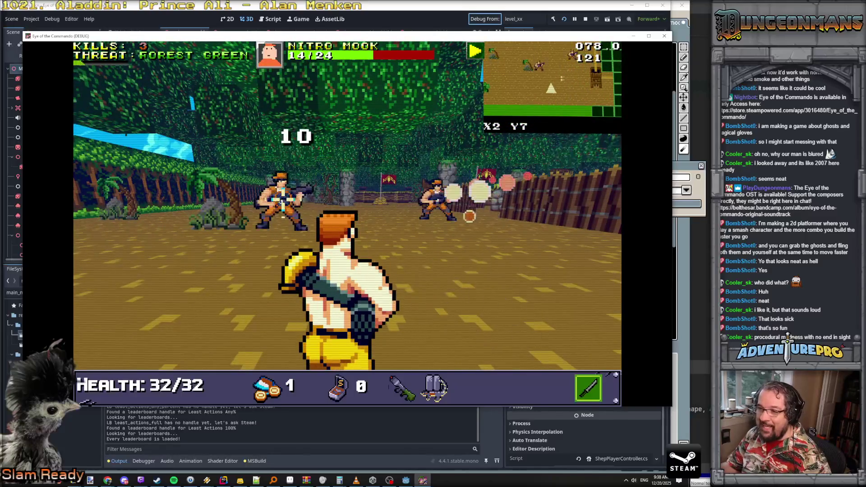
{"action": "left_click", "coordinate": [315, 194]}
{"action": "left_click", "coordinate": [345, 197]}
Step: Enter UNDYING in the debug console, then finish off the centre Nitro Mook
{"action": "key", "text": "grave"}
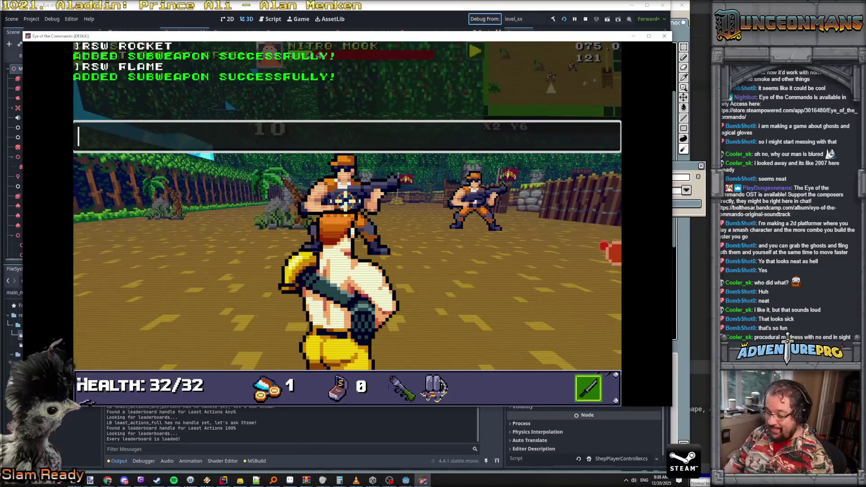
{"action": "type", "text": "UNDYING"}
{"action": "key", "text": "Return"}
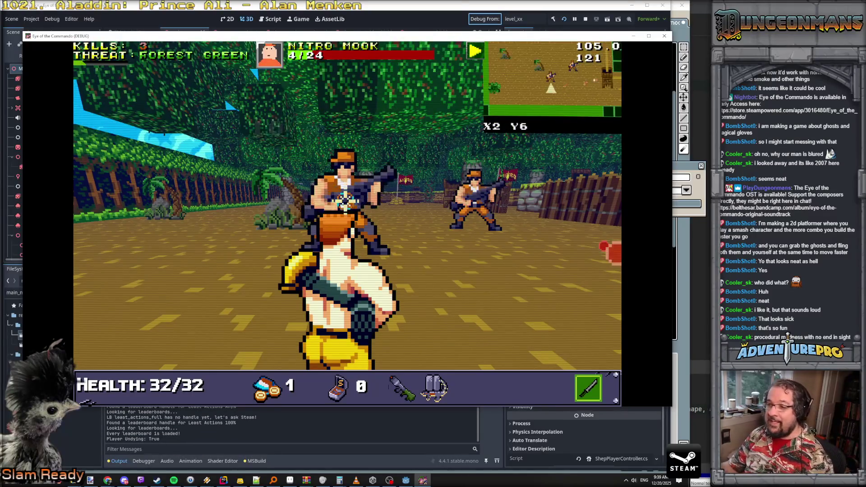
{"action": "left_click", "coordinate": [345, 198]}
Step: Collect the dropped ammo, kill the corridor Nitro Mook, and close the game window
{"action": "key", "text": "a"}
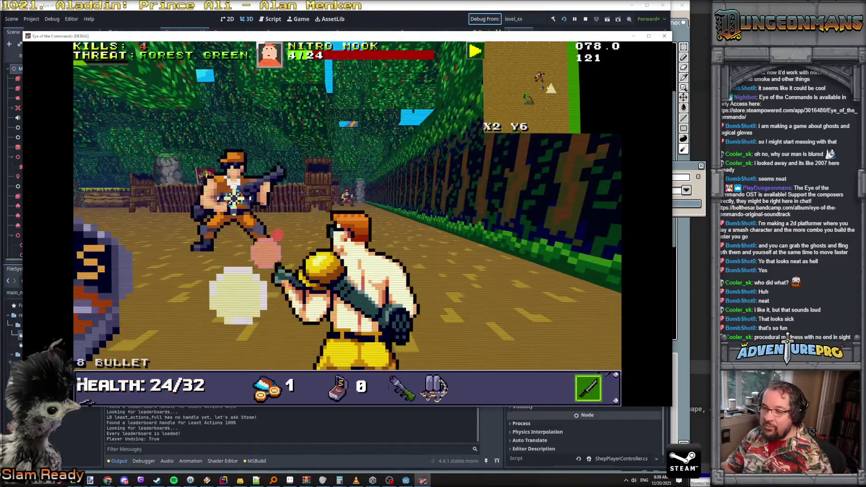
{"action": "key", "text": "w"}
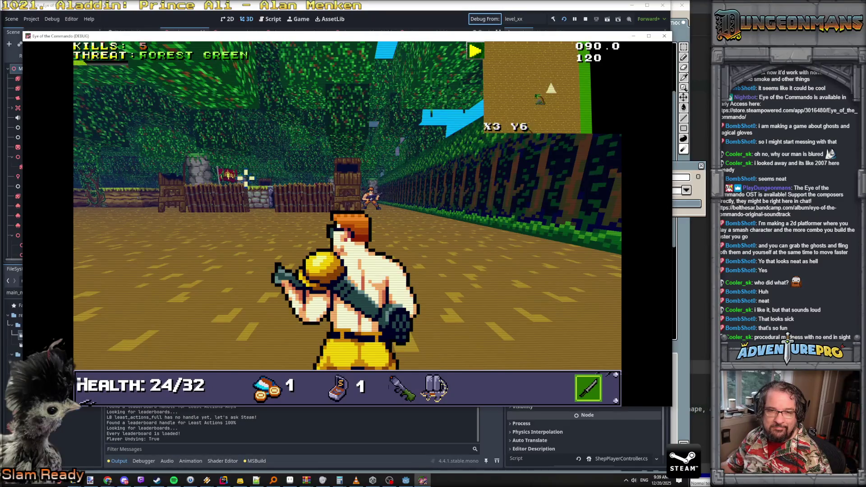
{"action": "key", "text": "w"}
{"action": "left_click", "coordinate": [389, 199]}
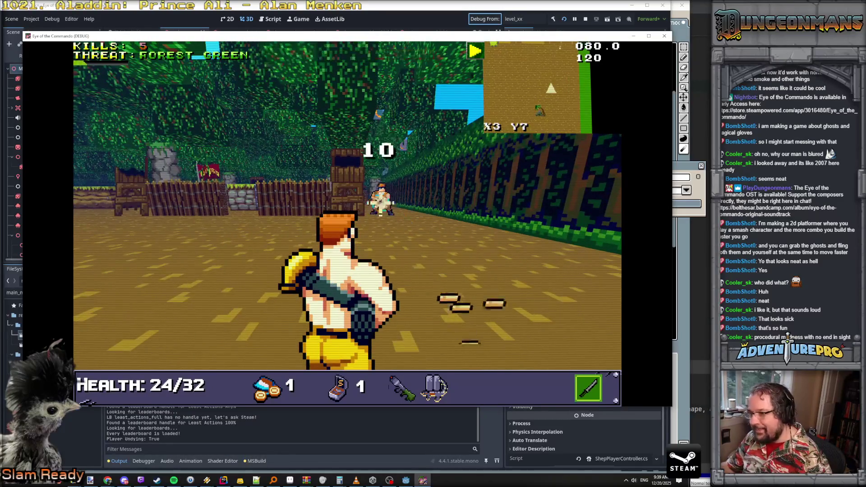
{"action": "left_click", "coordinate": [390, 199]}
{"action": "key", "text": "w"}
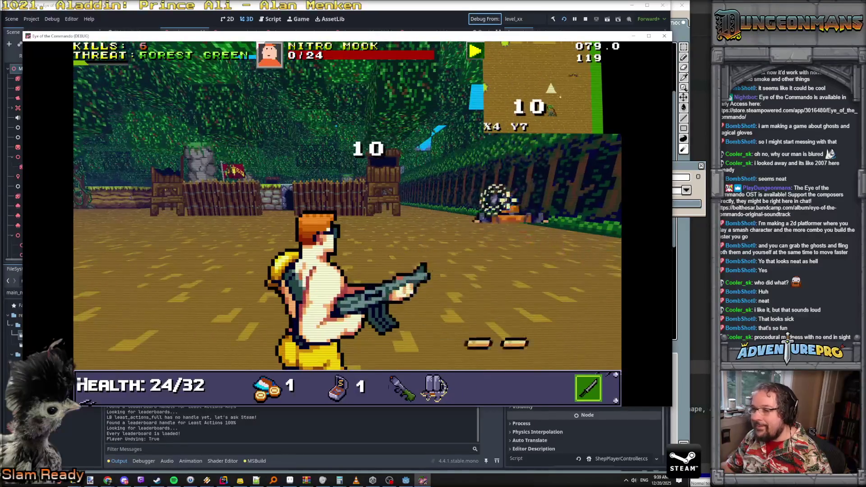
{"action": "key", "text": "w"}
{"action": "key", "text": "w"}
{"action": "key", "text": "w"}
{"action": "key", "text": "w"}
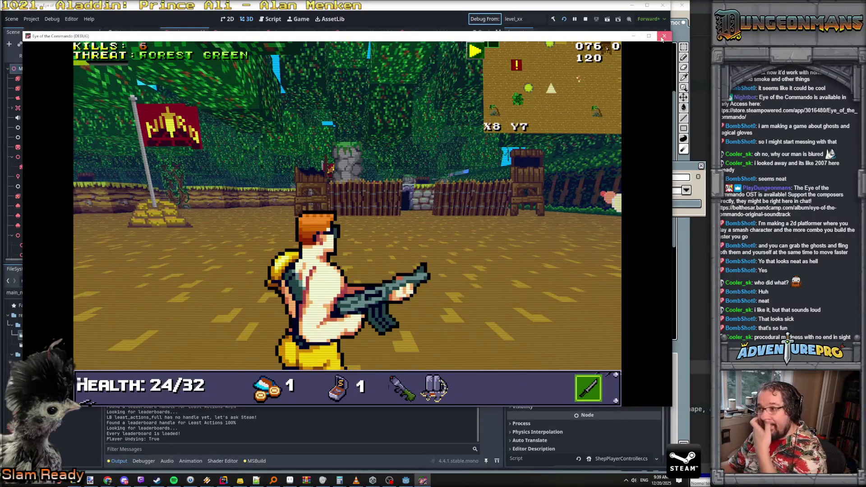
{"action": "left_click", "coordinate": [663, 36]}
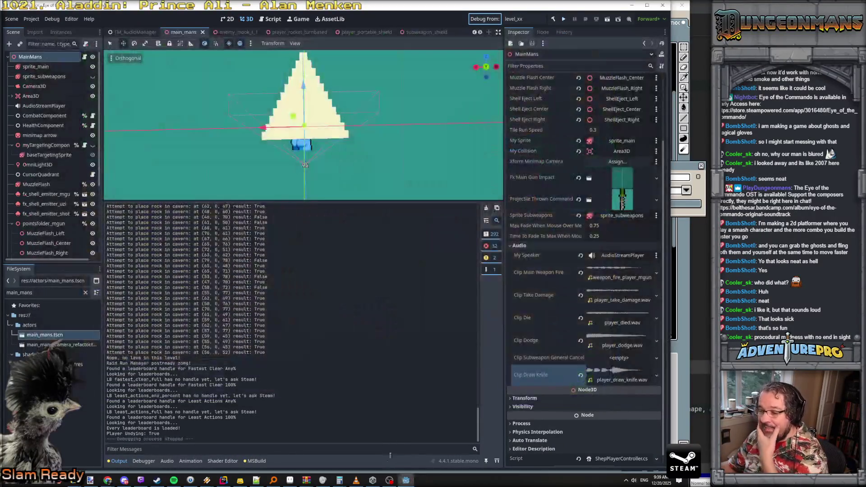
Step: Launch Audacity by searching 'audacity' in the Windows Start menu
{"action": "left_click", "coordinate": [11, 480]}
{"action": "type", "text": "audacity"}
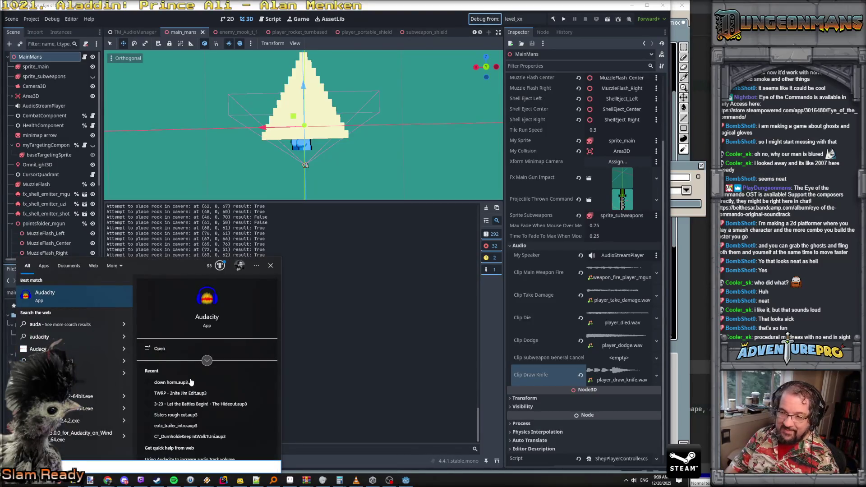
{"action": "key", "text": "Return"}
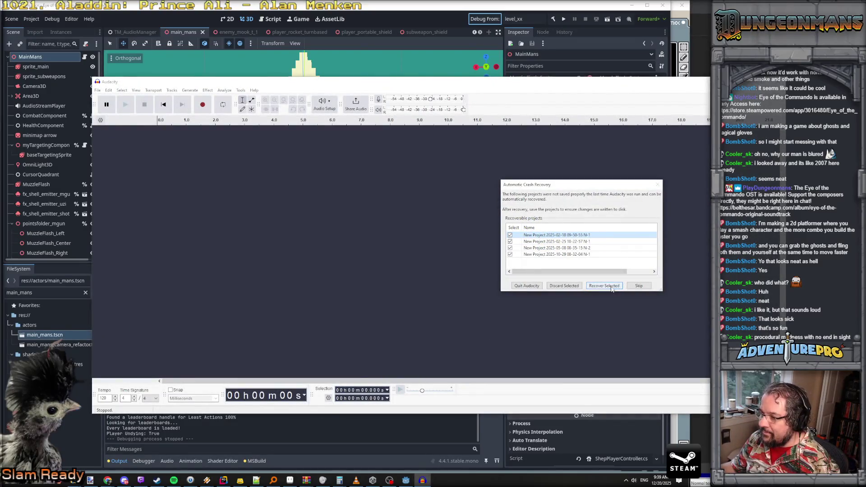
Step: Dismiss crash recovery and drag player_draw_knife.wav into Audacity, declining the music view
{"action": "left_click", "coordinate": [604, 286]}
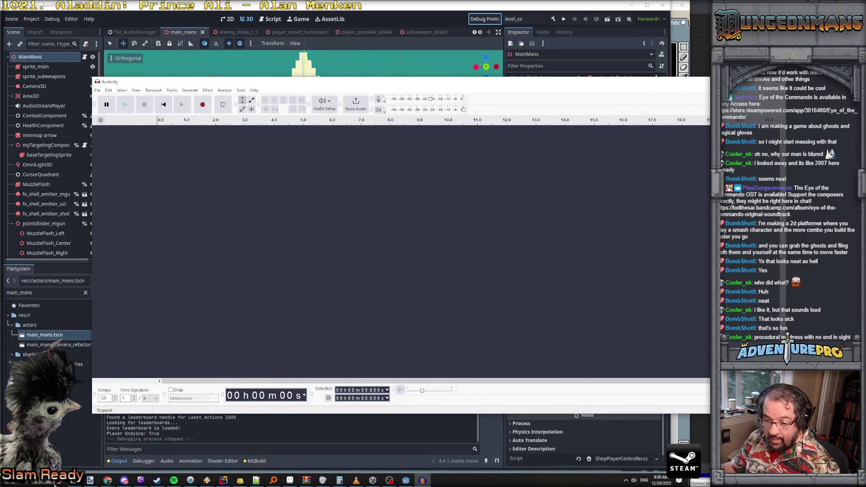
{"action": "mouse_move", "coordinate": [90, 480]}
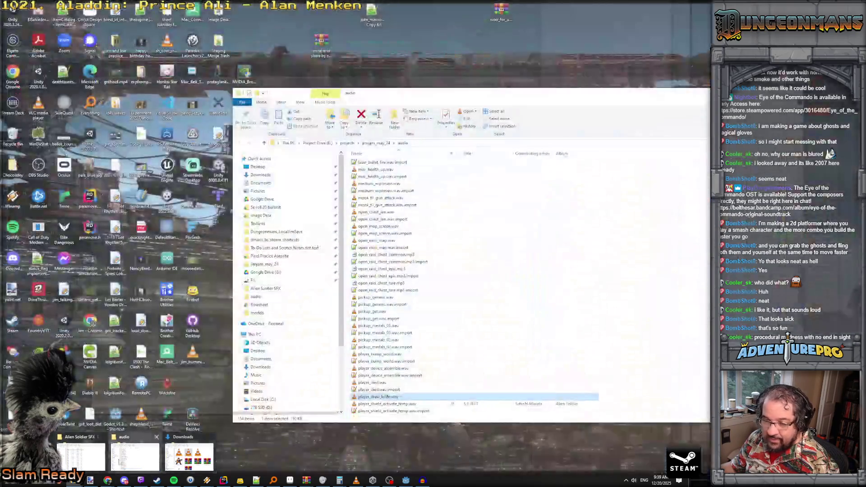
{"action": "left_click", "coordinate": [119, 462]}
{"action": "left_click_drag", "start_coordinate": [399, 397], "coordinate": [163, 154]}
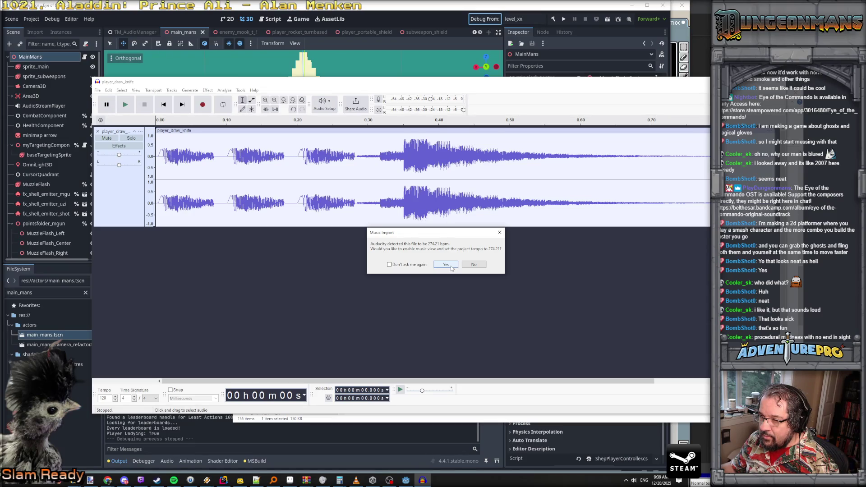
{"action": "left_click", "coordinate": [471, 265]}
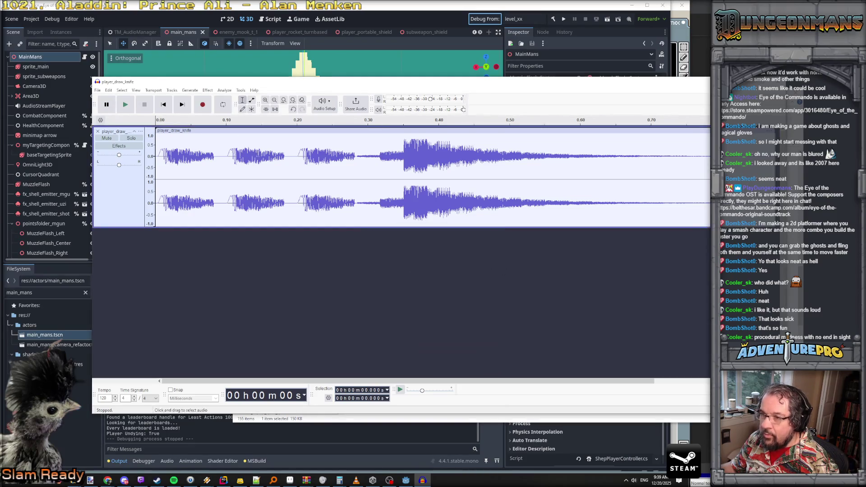
Step: Play the clip, select all, and open the Limiter effect, closing it without changes
{"action": "left_click", "coordinate": [125, 105]}
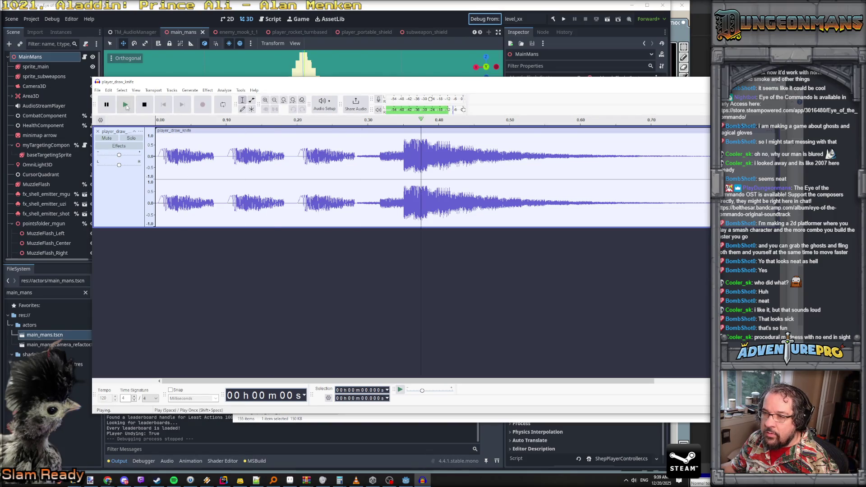
{"action": "key", "text": "ctrl+a"}
{"action": "left_click", "coordinate": [207, 90]}
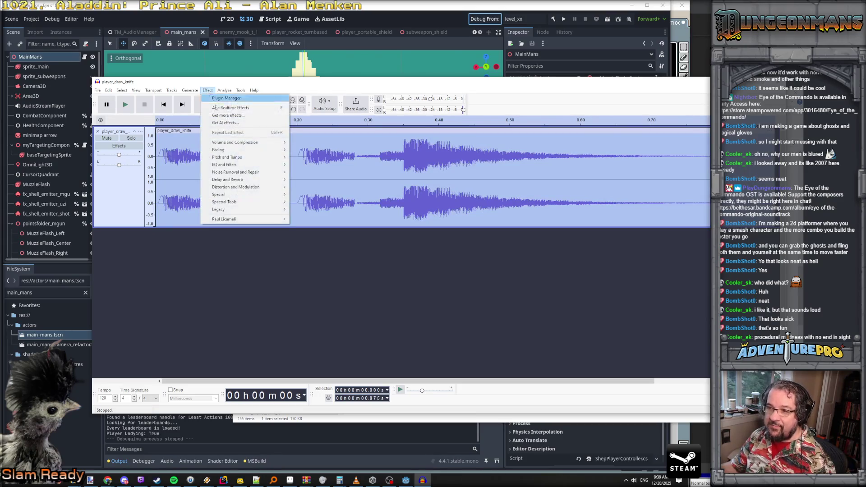
{"action": "mouse_move", "coordinate": [252, 142]}
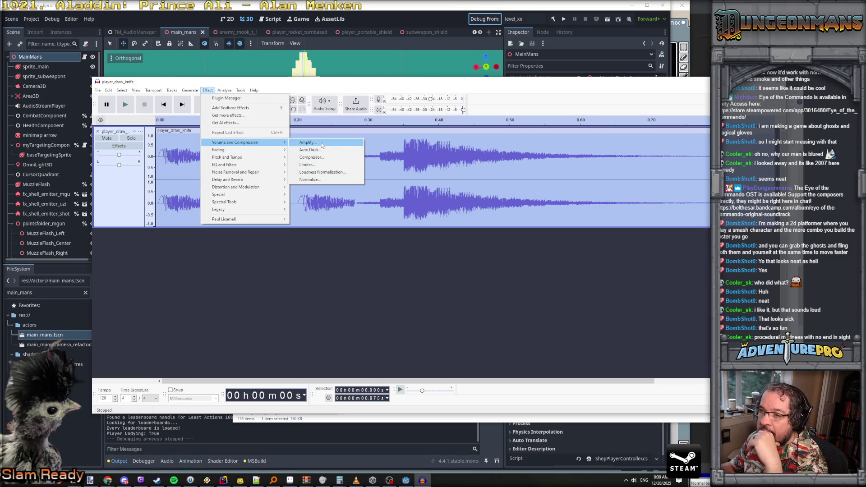
{"action": "left_click", "coordinate": [318, 165]}
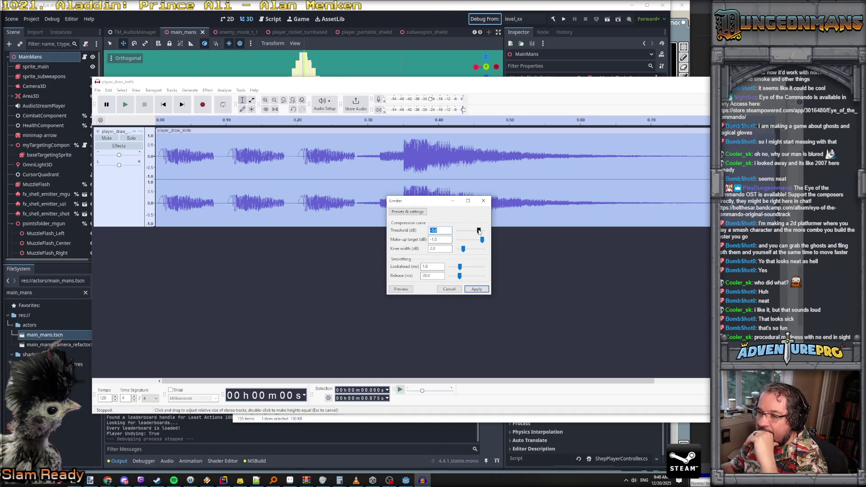
{"action": "left_click", "coordinate": [457, 290]}
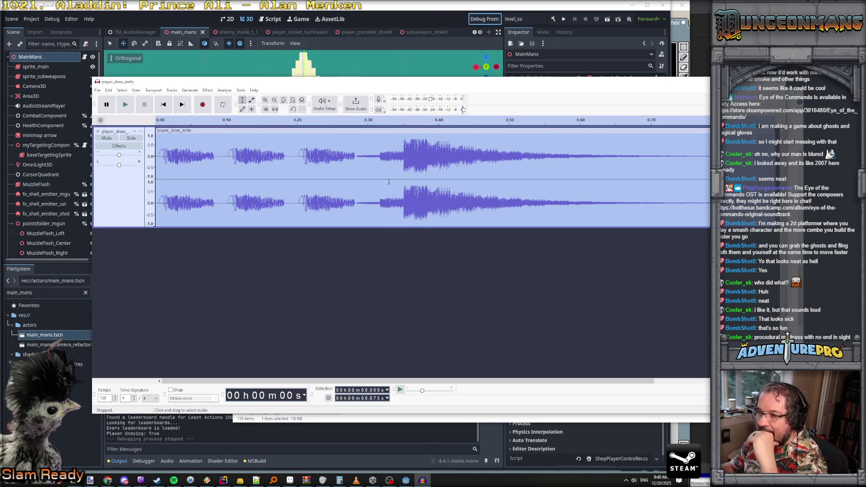
Step: Resize the stereo channel heights so both channels are equal again
{"action": "left_click", "coordinate": [371, 182]}
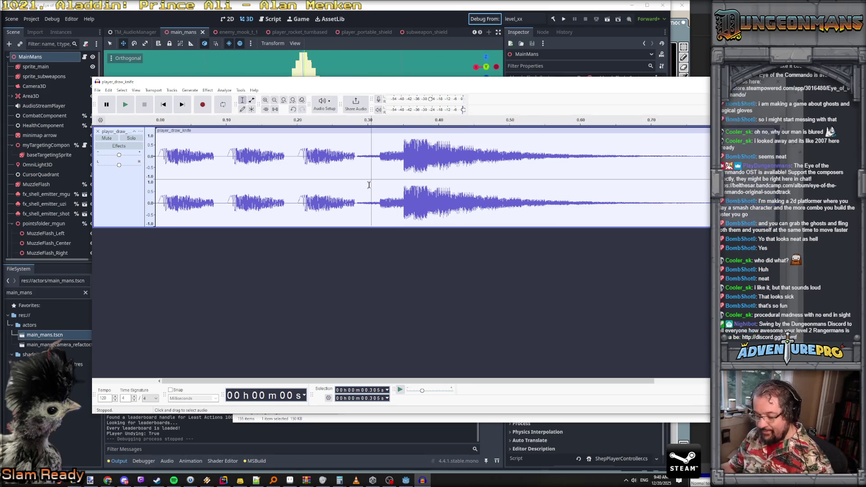
{"action": "key", "text": "ctrl+a"}
{"action": "left_click_drag", "start_coordinate": [366, 180], "coordinate": [369, 193]}
{"action": "key", "text": "ctrl+z"}
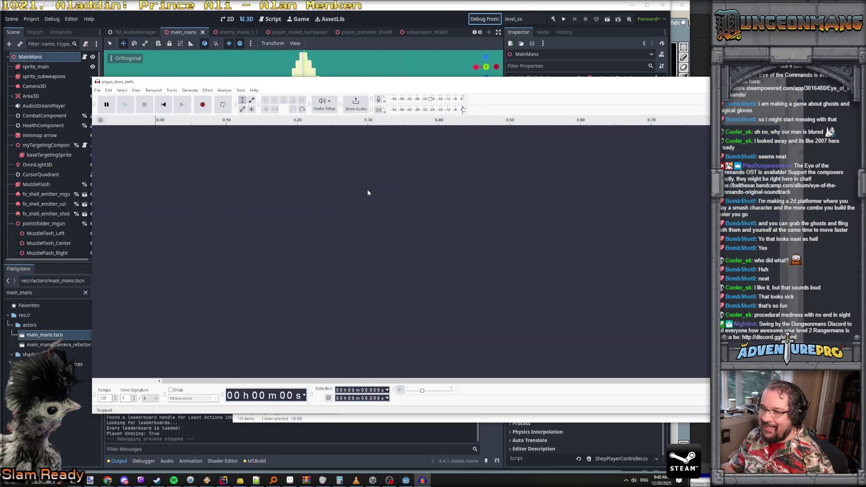
{"action": "key", "text": "ctrl+y"}
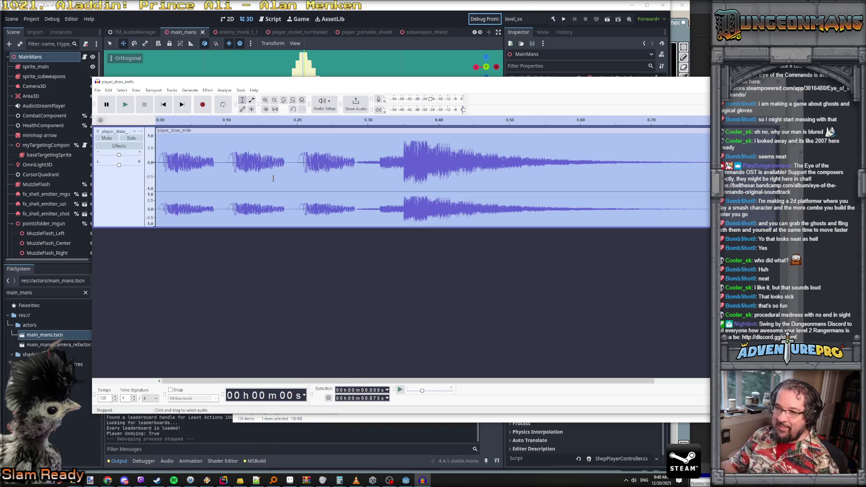
{"action": "left_click_drag", "start_coordinate": [338, 191], "coordinate": [339, 179]}
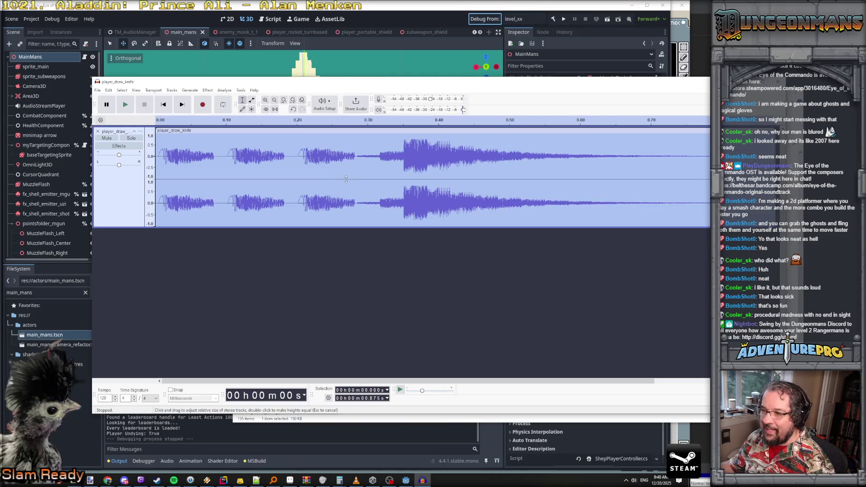
Step: Pull the volume envelope inward with the Envelope tool, previewing the quieter knife sound
{"action": "left_click", "coordinate": [250, 100]}
{"action": "left_click_drag", "start_coordinate": [278, 148], "coordinate": [277, 150]}
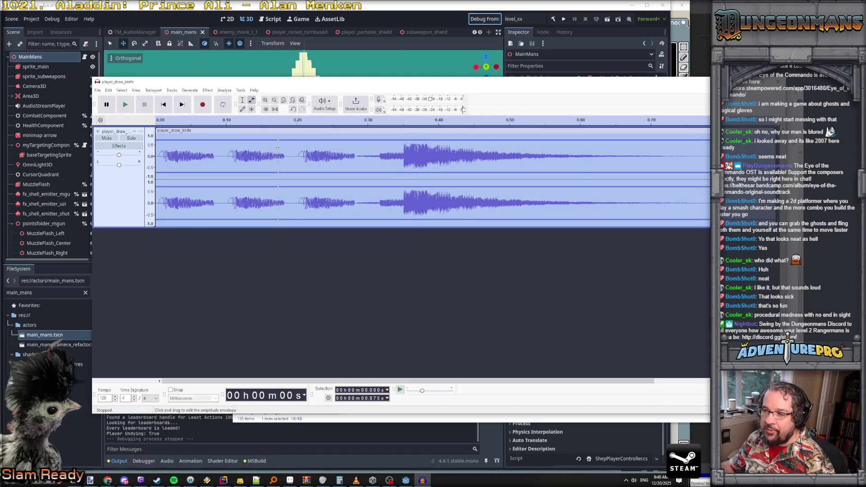
{"action": "key", "text": "space"}
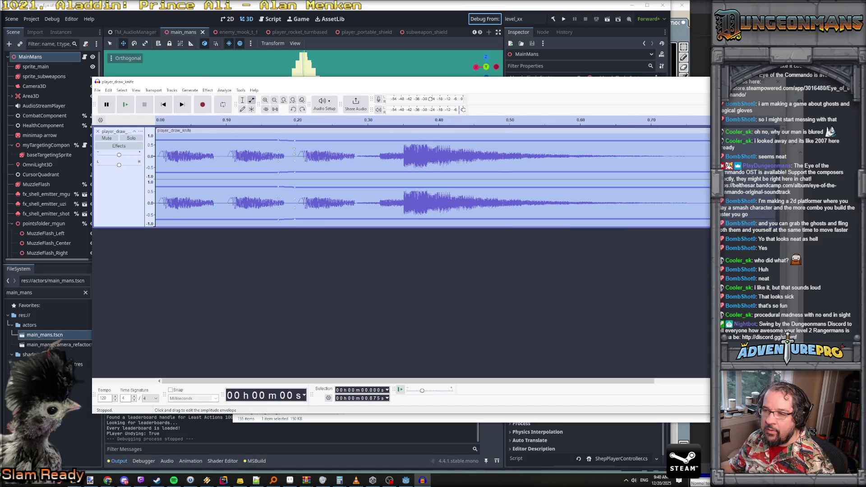
{"action": "left_click_drag", "start_coordinate": [280, 140], "coordinate": [279, 144]}
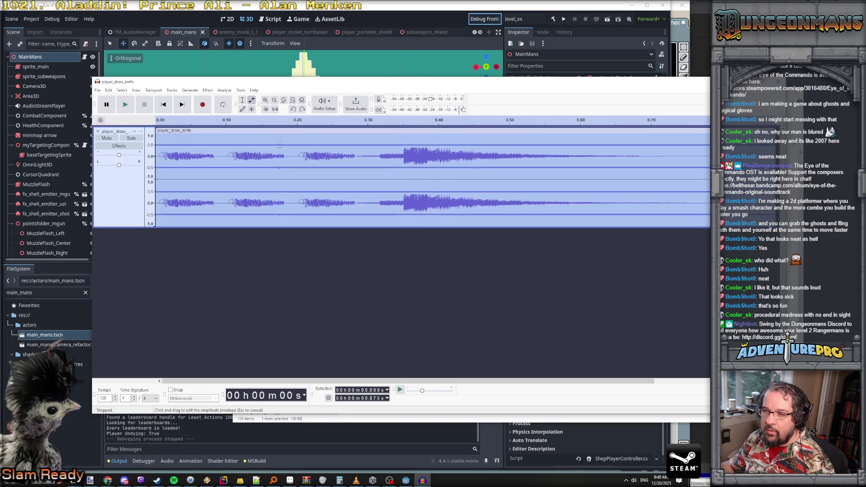
{"action": "left_click", "coordinate": [125, 104]}
{"action": "left_click_drag", "start_coordinate": [279, 144], "coordinate": [280, 151]}
{"action": "key", "text": "space"}
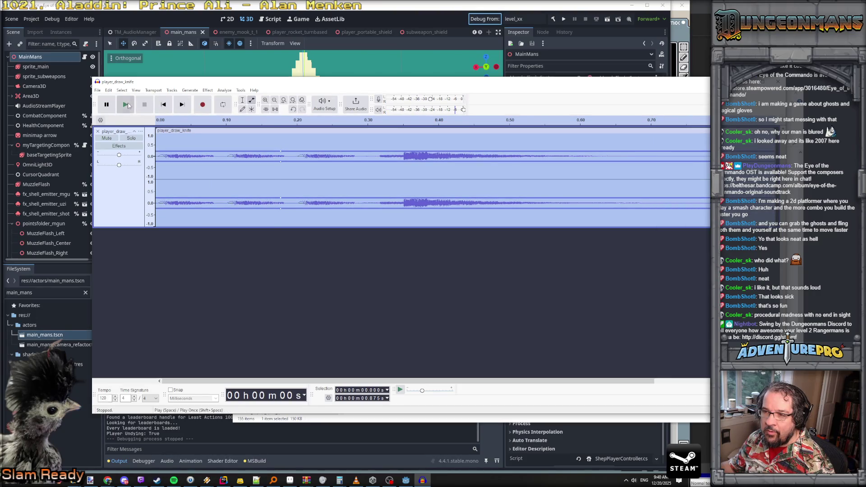
{"action": "left_click_drag", "start_coordinate": [280, 151], "coordinate": [280, 145]}
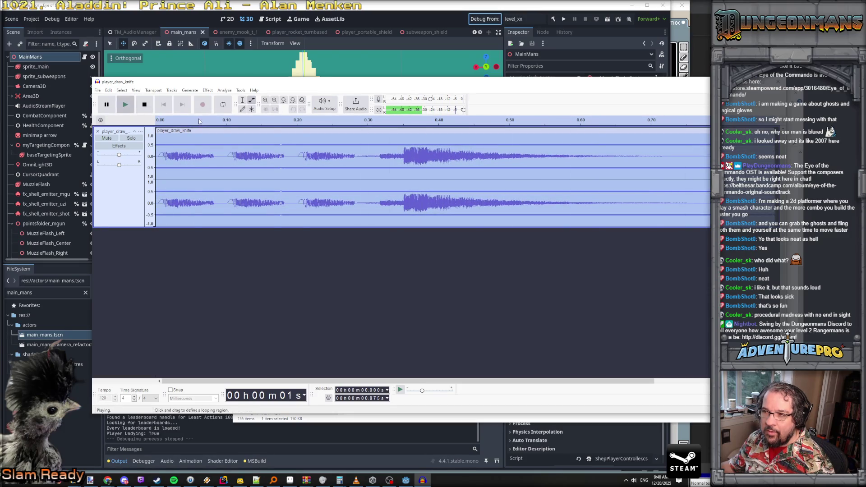
{"action": "key", "text": "ctrl+s"}
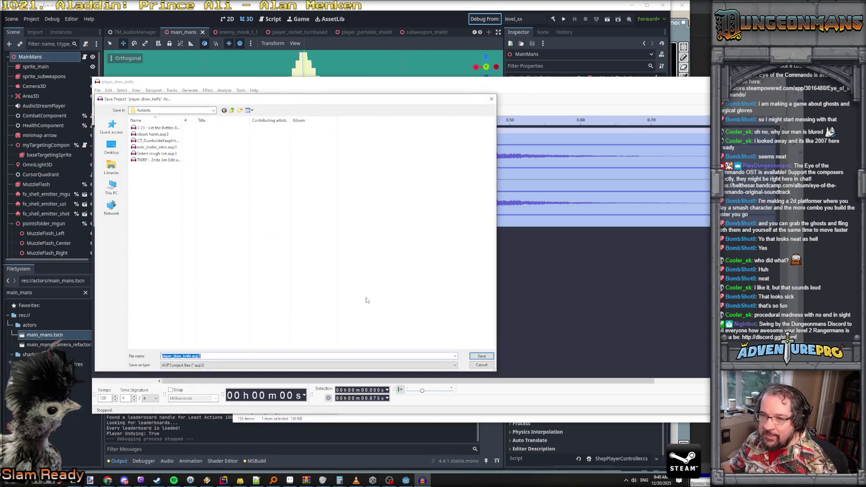
Step: Export as WAV over the existing player_draw_knife.wav, then close Audacity without saving the project
{"action": "key", "text": "Return"}
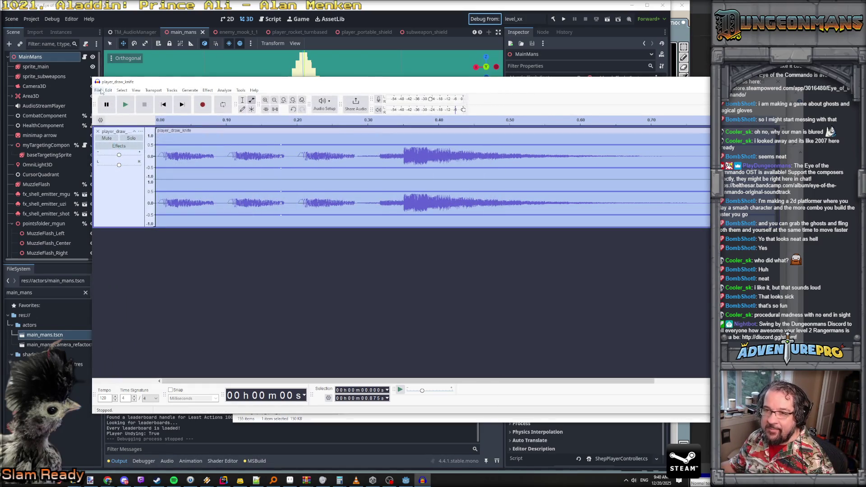
{"action": "left_click", "coordinate": [98, 90]}
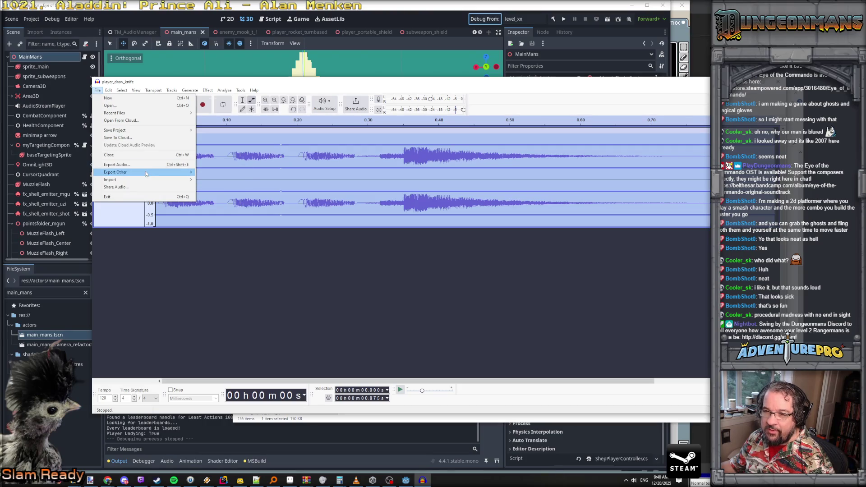
{"action": "left_click", "coordinate": [235, 190]}
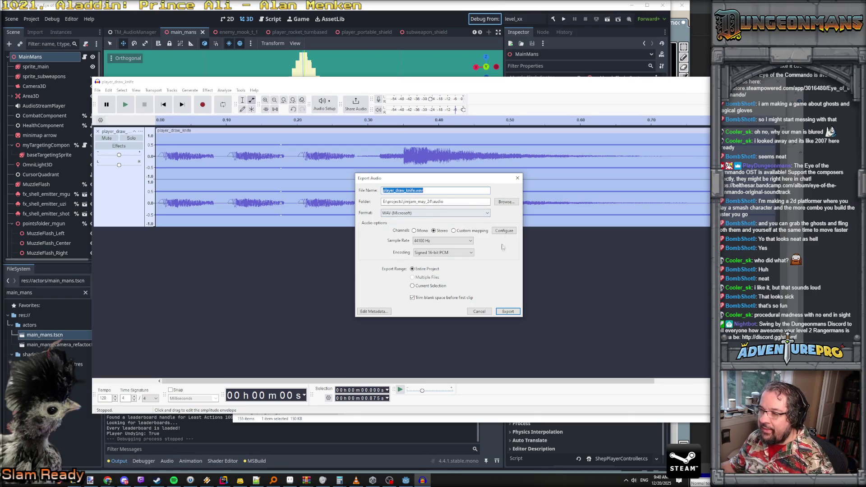
{"action": "left_click", "coordinate": [504, 311]}
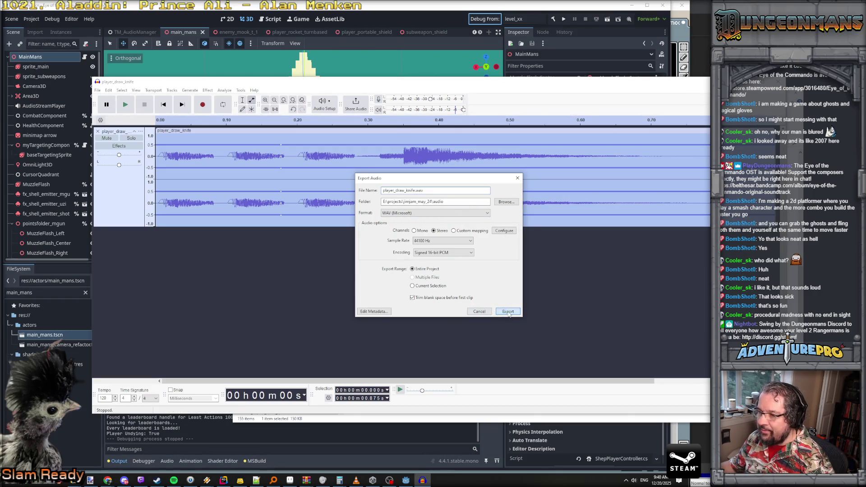
{"action": "left_click", "coordinate": [487, 251]}
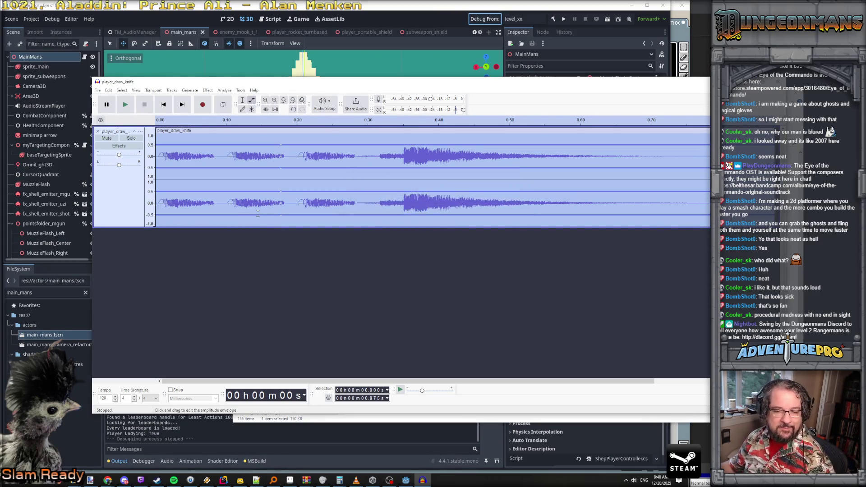
{"action": "key", "text": "ctrl+w"}
{"action": "left_click", "coordinate": [449, 247]}
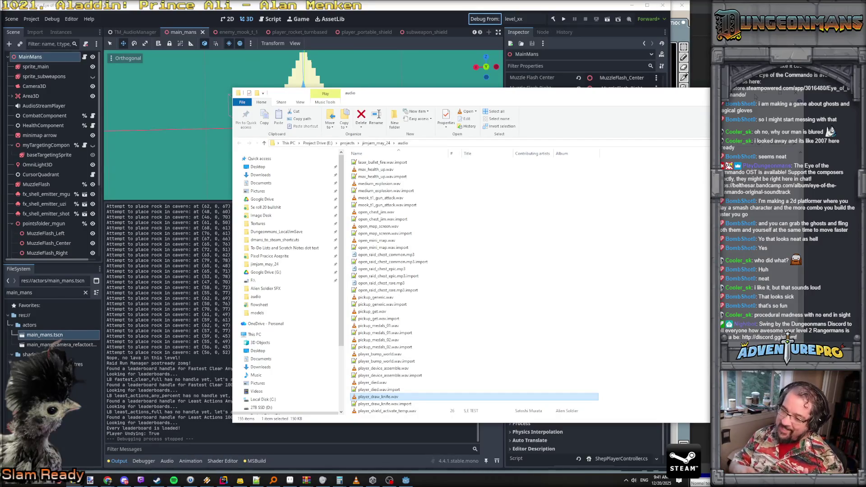
Step: Switch from File Explorer back to the Godot editor
{"action": "key", "text": "alt+Tab"}
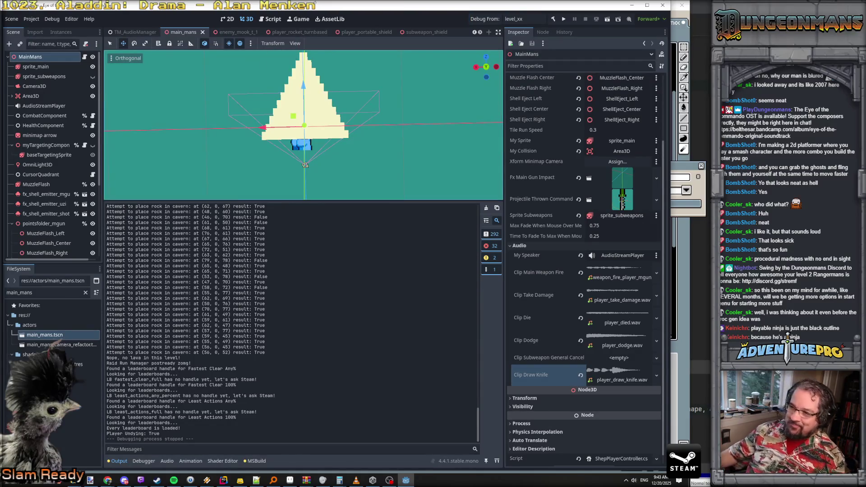
Step: Drag the viewport/Output splitter down to enlarge the 3D view, then bring up the explosion image
{"action": "scroll", "coordinate": [361, 166], "scroll_direction": "down", "scroll_amount": 8}
{"action": "scroll", "coordinate": [342, 203], "scroll_direction": "up", "scroll_amount": 3}
{"action": "left_click_drag", "start_coordinate": [345, 200], "coordinate": [361, 280]}
{"action": "scroll", "coordinate": [379, 196], "scroll_direction": "up", "scroll_amount": 1}
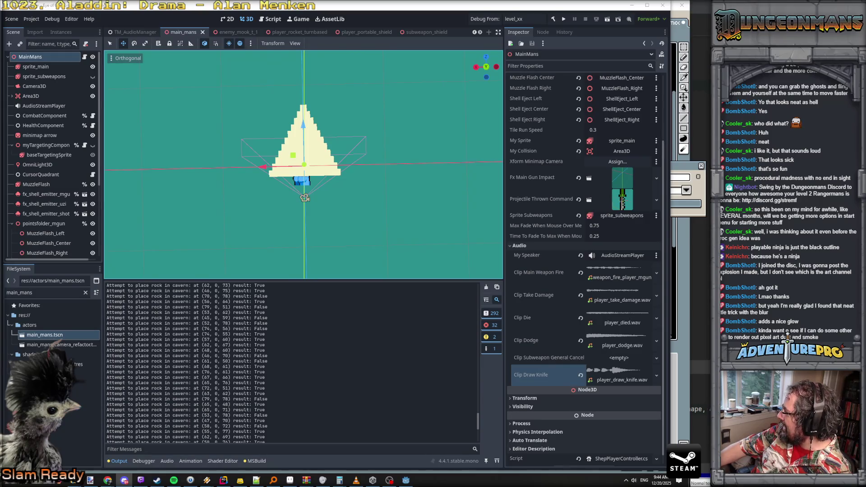
{"action": "key", "text": "alt+Tab"}
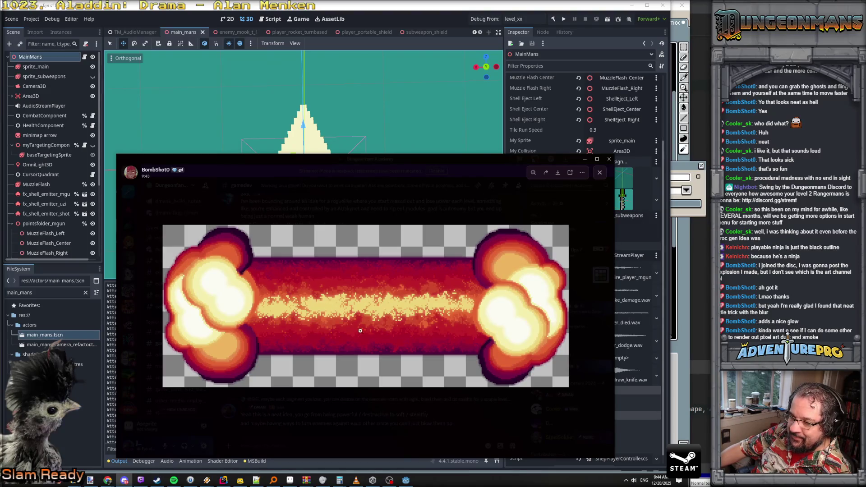
Step: Close Discord's explosion image viewer and bring the YouTube browser window forward
{"action": "key", "text": "alt+Tab"}
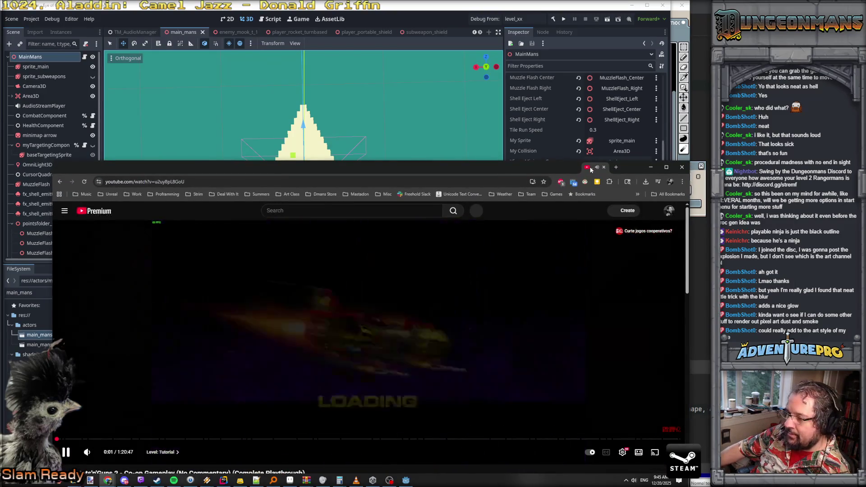
Step: Maximize the browser and watch the Jets'n'Guns 2 tutorial opening, briefly in fullscreen
{"action": "double_click", "coordinate": [590, 169]}
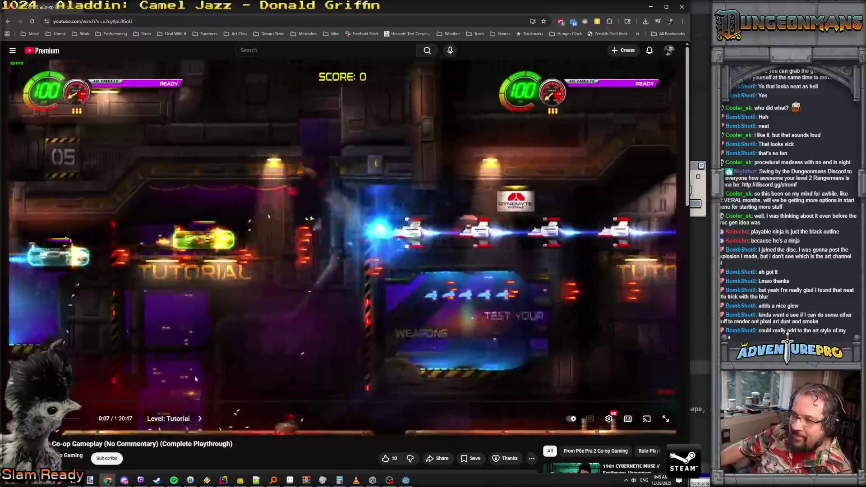
{"action": "left_click", "coordinate": [374, 302]}
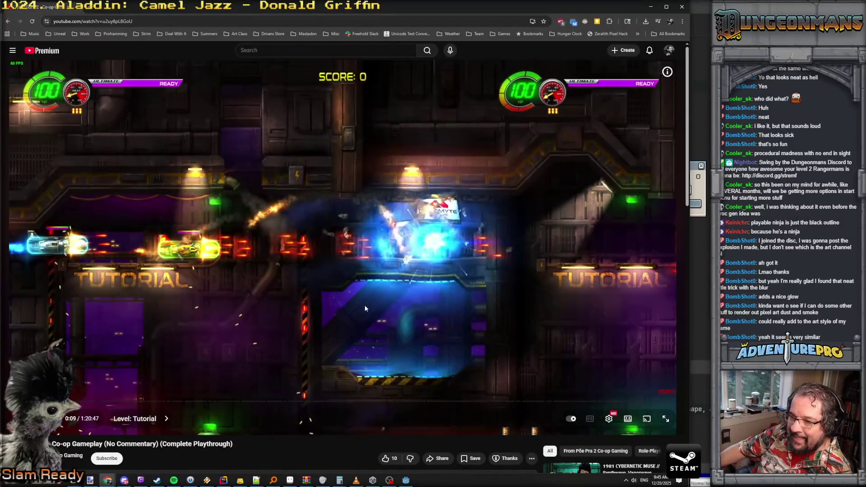
{"action": "left_click", "coordinate": [394, 303]}
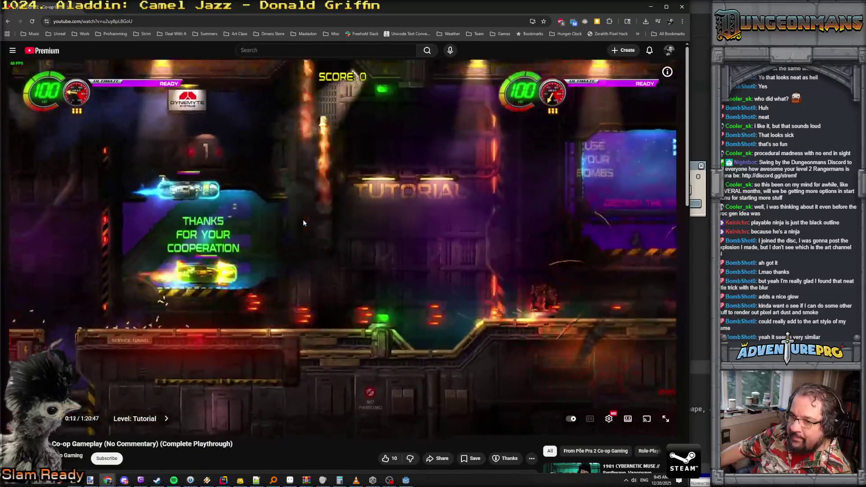
{"action": "left_click", "coordinate": [303, 223]}
{"action": "double_click", "coordinate": [303, 222]}
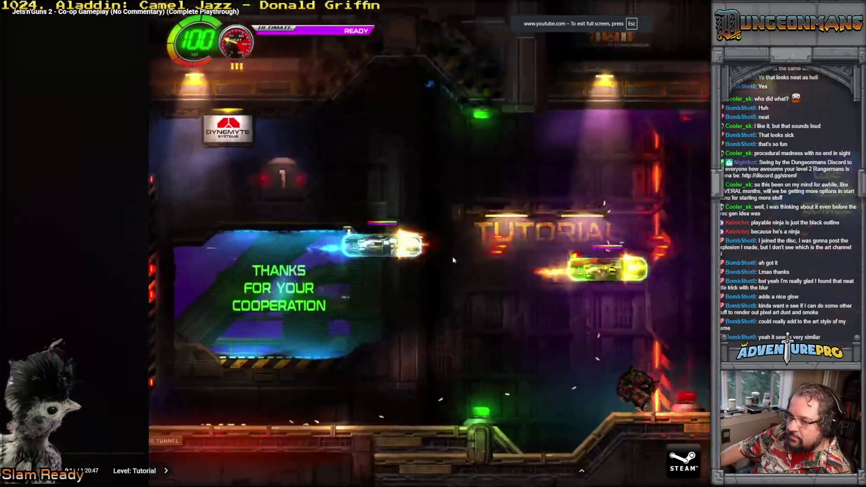
{"action": "key", "text": "space"}
{"action": "key", "text": "space"}
{"action": "key", "text": "space"}
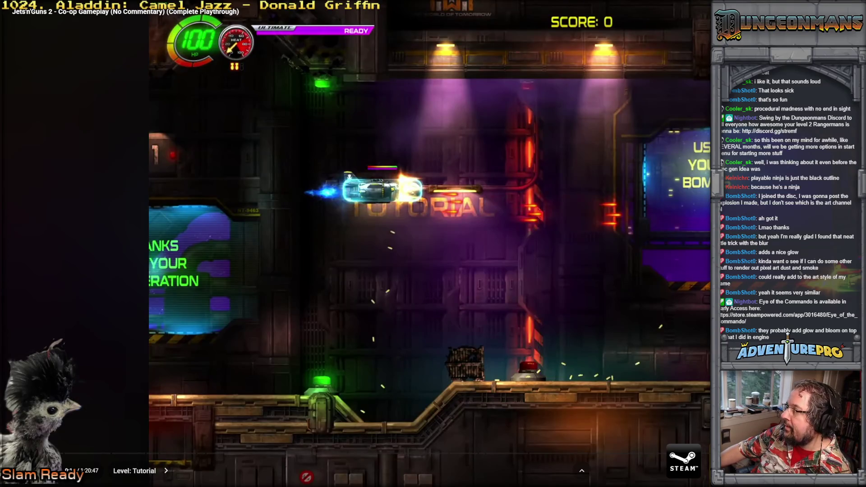
{"action": "key", "text": "Escape"}
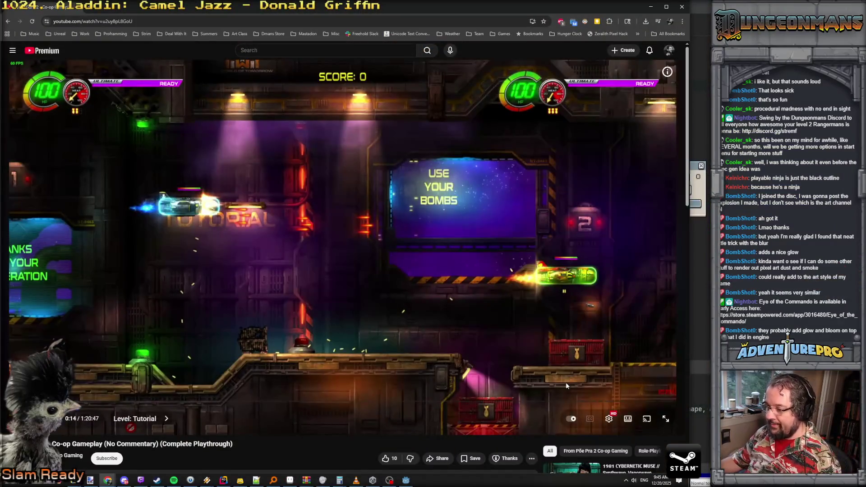
{"action": "key", "text": "space"}
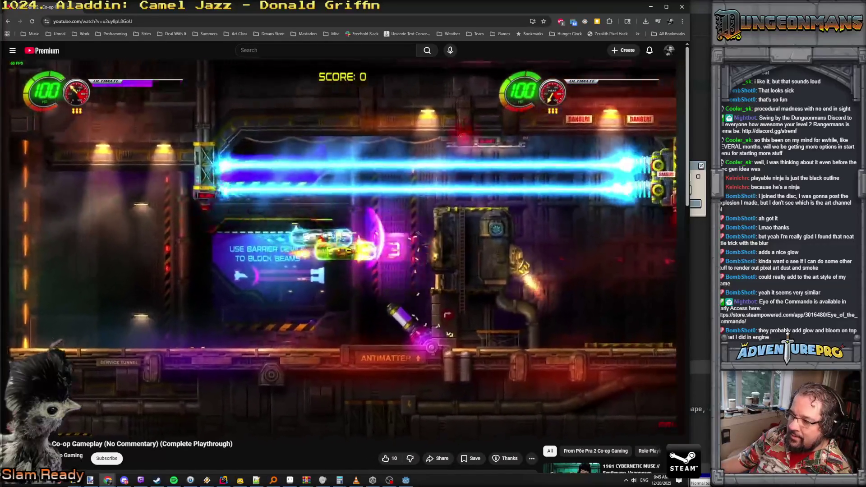
{"action": "mouse_move", "coordinate": [479, 324]}
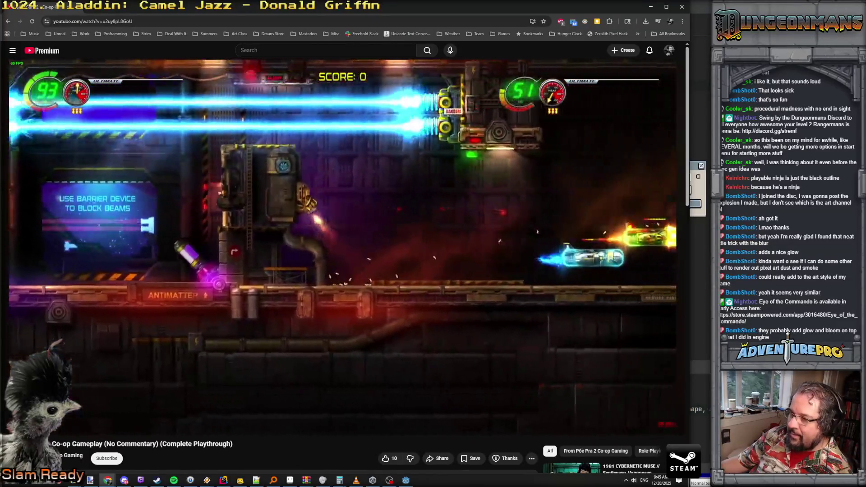
{"action": "mouse_move", "coordinate": [379, 277]}
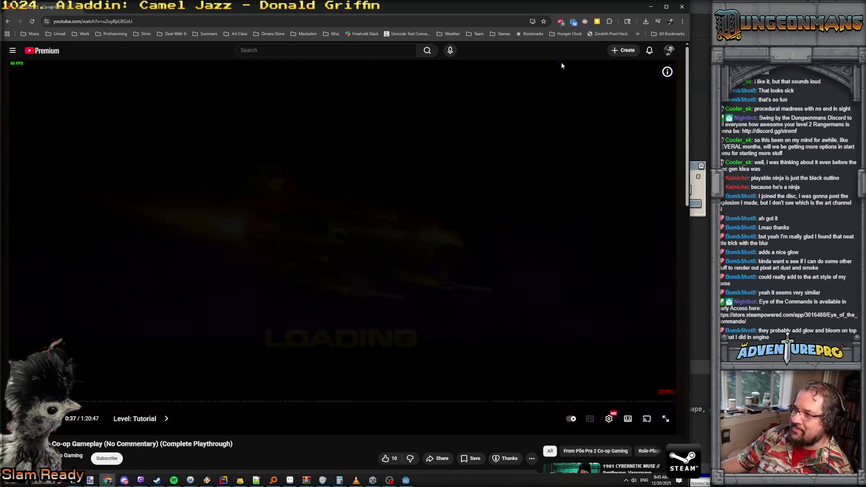
Step: Move the browser aside, reposition the Contra results window, and open the launch trailer
{"action": "mouse_move", "coordinate": [103, 6]}
{"action": "left_mouse_down"}
{"action": "mouse_move", "coordinate": [269, 118]}
{"action": "mouse_move", "coordinate": [406, 485]}
{"action": "left_mouse_up"}
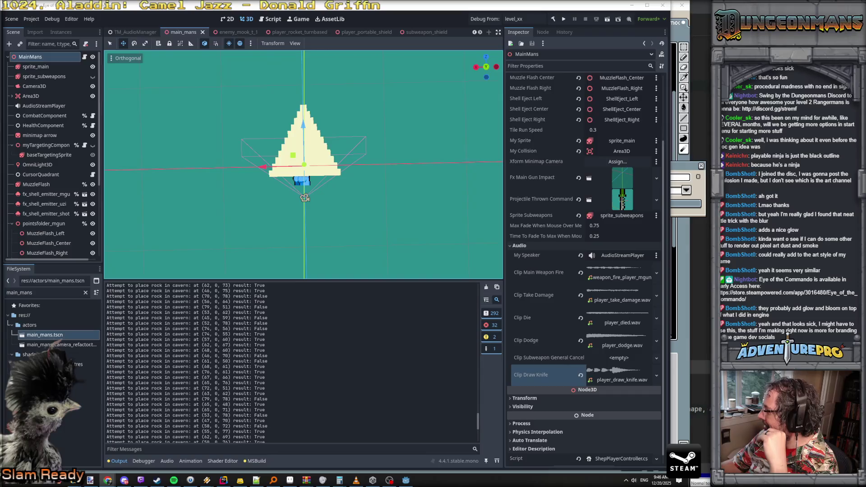
{"action": "left_click_drag", "start_coordinate": [535, 160], "coordinate": [284, 133]}
{"action": "left_click", "coordinate": [172, 105]}
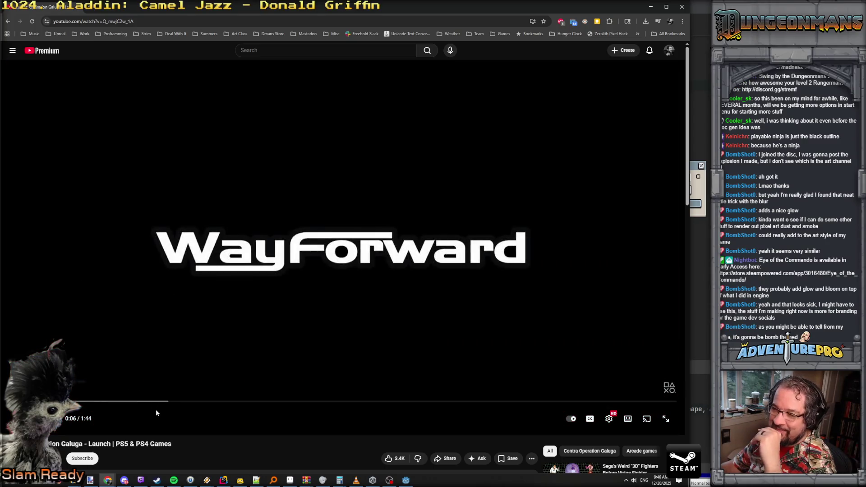
Step: Scrub the trailer from 0:08 to 0:26, back to 0:31, and 1:37 to 1:17
{"action": "left_click_drag", "start_coordinate": [105, 406], "coordinate": [177, 406]}
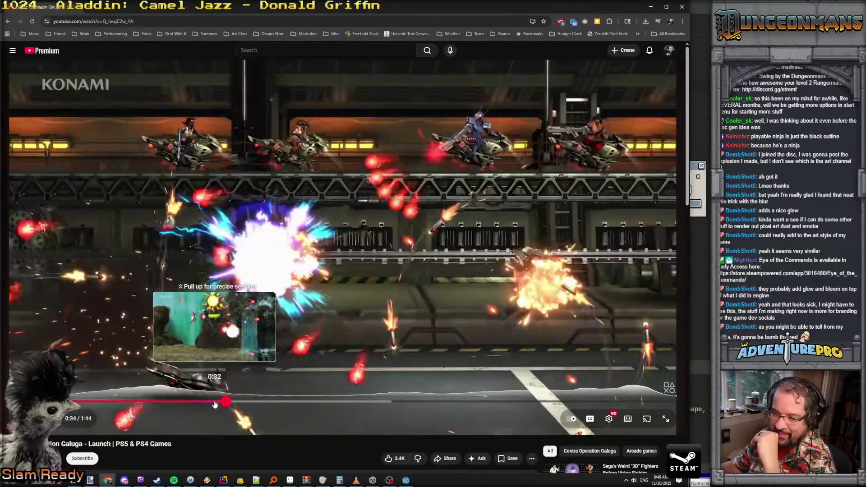
{"action": "left_click", "coordinate": [212, 401]}
{"action": "left_click", "coordinate": [207, 401]}
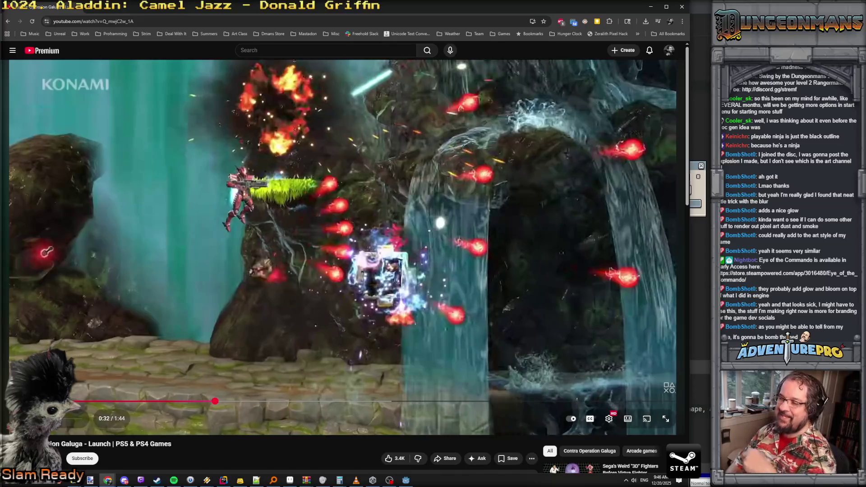
{"action": "key", "text": "space"}
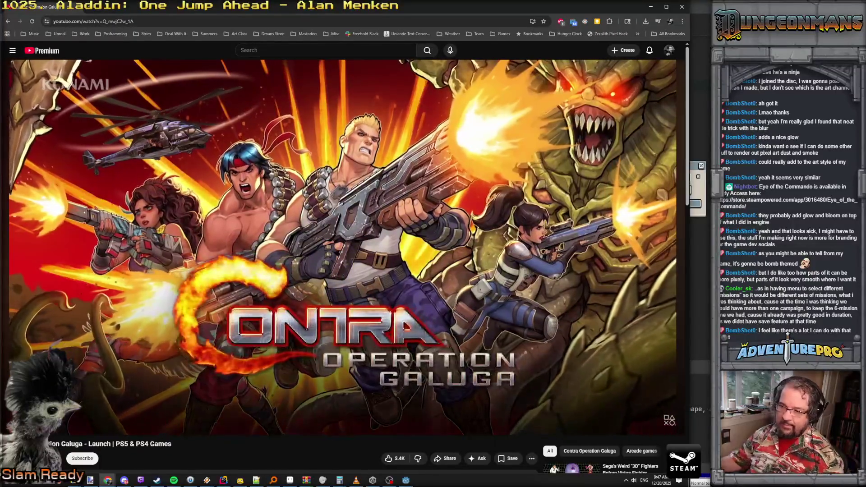
{"action": "mouse_move", "coordinate": [265, 231]}
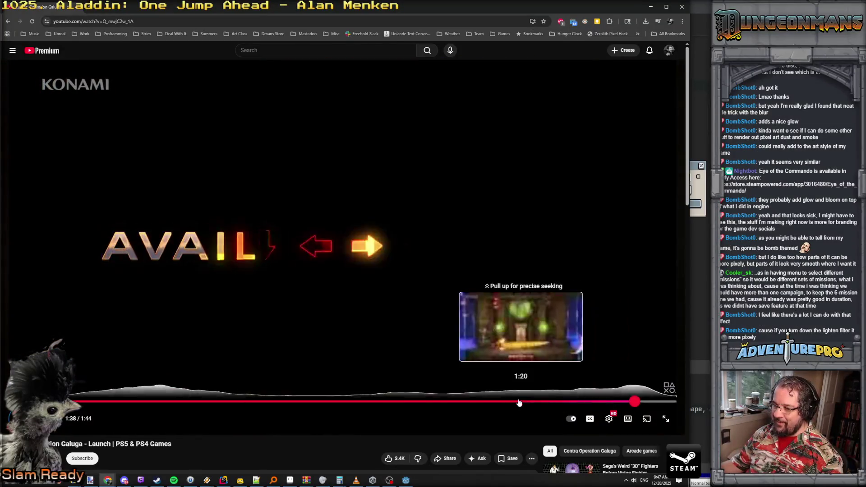
{"action": "left_click", "coordinate": [498, 401]}
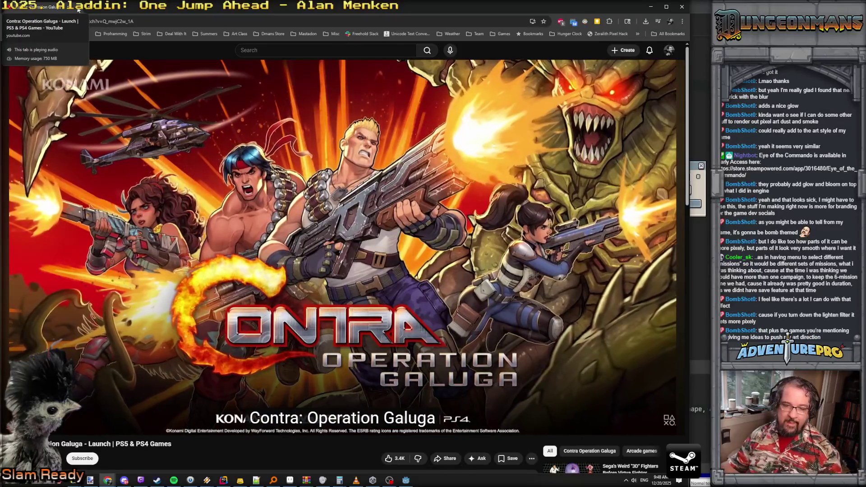
{"action": "left_click", "coordinate": [165, 22]}
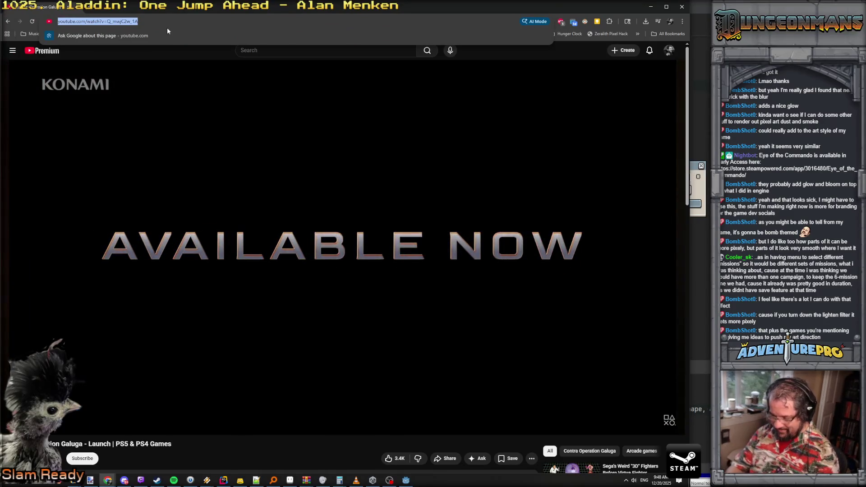
Step: Google 'desert breaker longplay' and open the first Desert Breaker longplay result
{"action": "type", "text": "desert"}
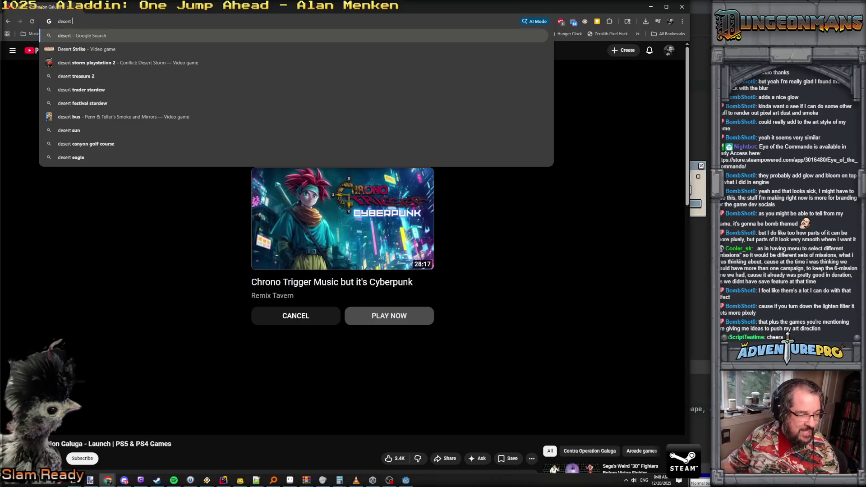
{"action": "key", "text": "alt+Tab"}
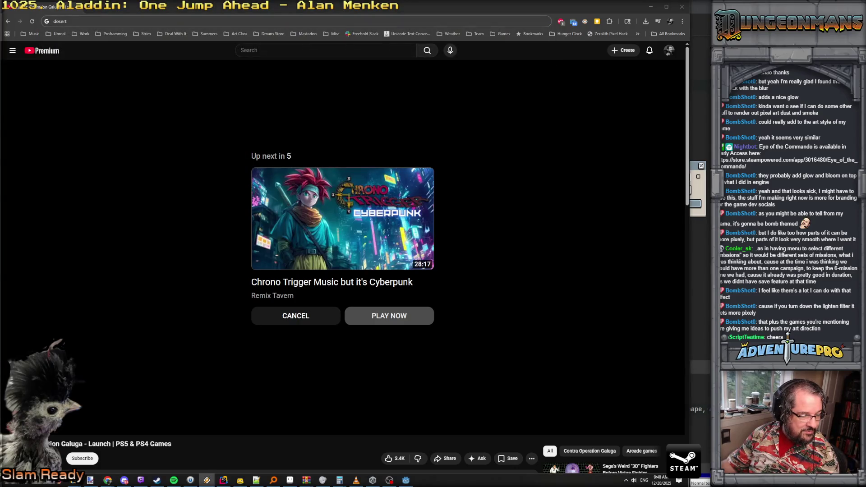
{"action": "left_click", "coordinate": [87, 21]}
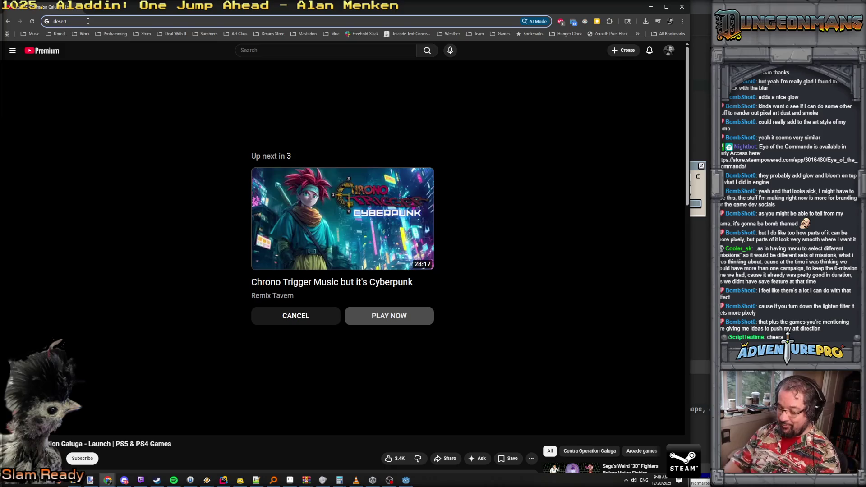
{"action": "type", "text": "breaker lo"}
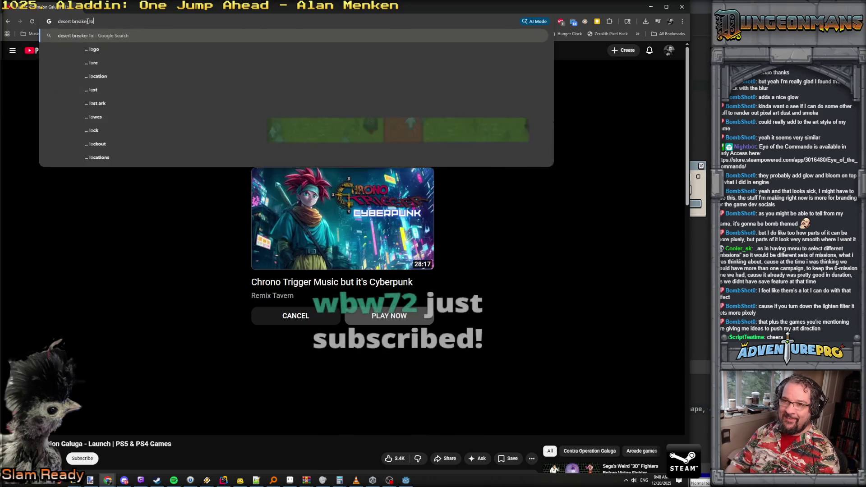
{"action": "type", "text": "ngplay"}
{"action": "key", "text": "Return"}
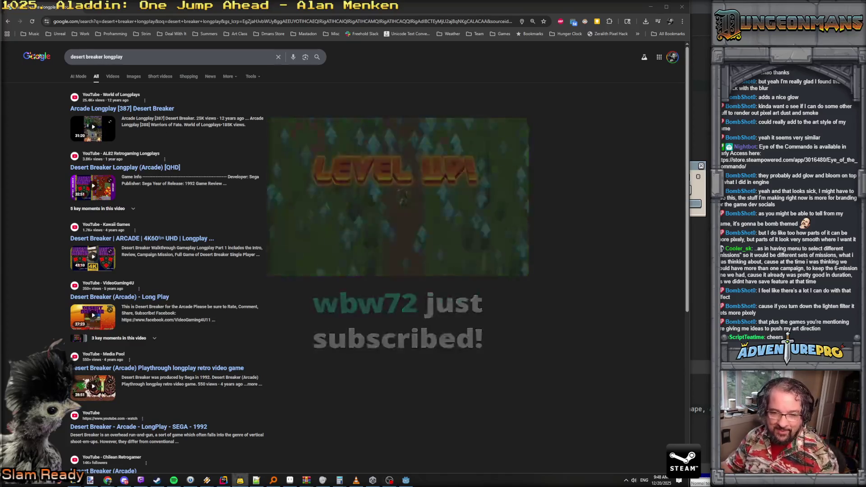
{"action": "left_click", "coordinate": [140, 114]}
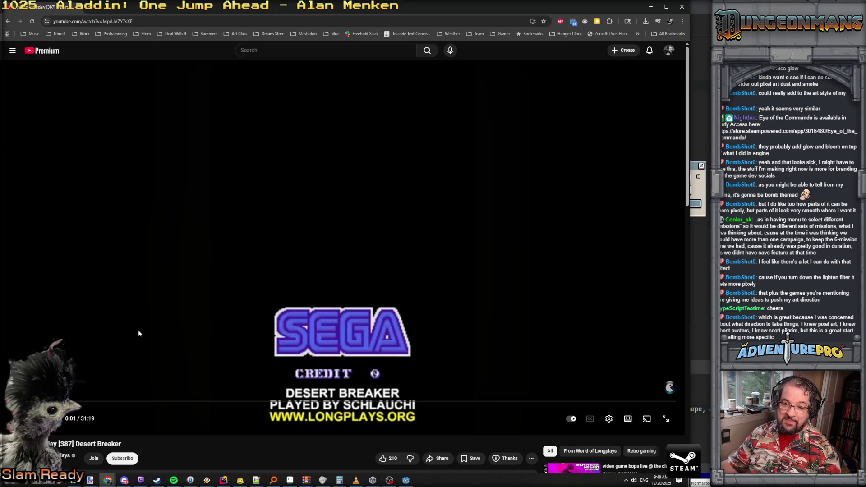
Step: Seek the Arcade Longplay [387] Desert Breaker video to its title screen and adjust the volume
{"action": "mouse_move", "coordinate": [81, 401]}
{"action": "left_mouse_down"}
{"action": "mouse_move", "coordinate": [25, 401]}
{"action": "mouse_move", "coordinate": [45, 401]}
{"action": "left_mouse_up"}
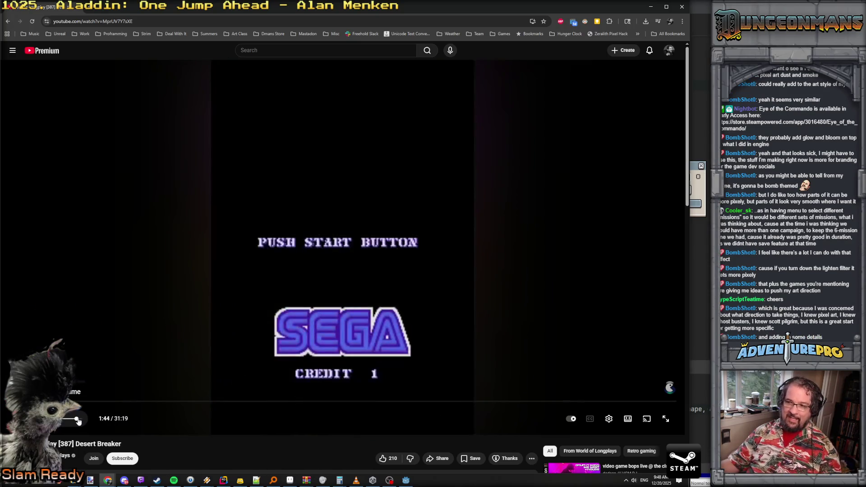
{"action": "key", "text": "alt+Tab"}
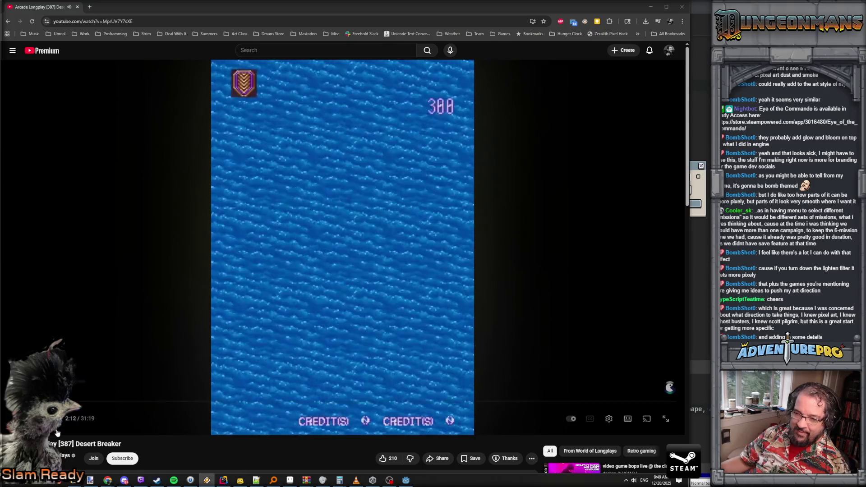
{"action": "left_click", "coordinate": [69, 420]}
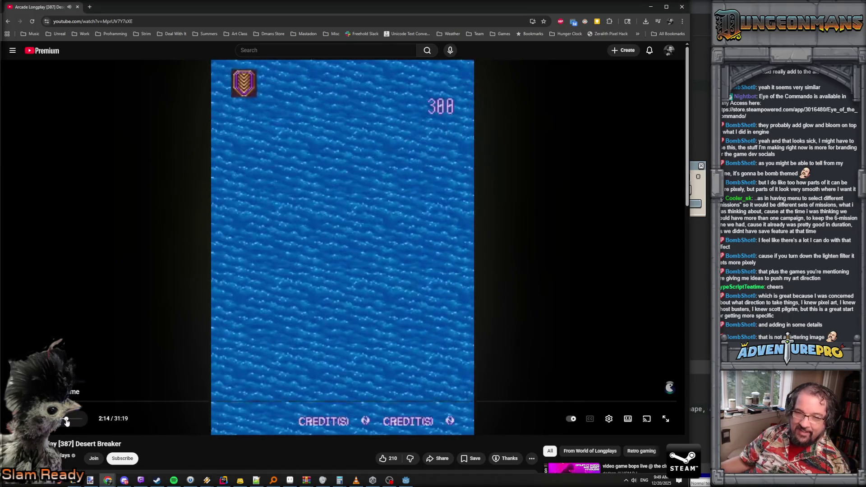
{"action": "left_click_drag", "start_coordinate": [69, 421], "coordinate": [74, 420]}
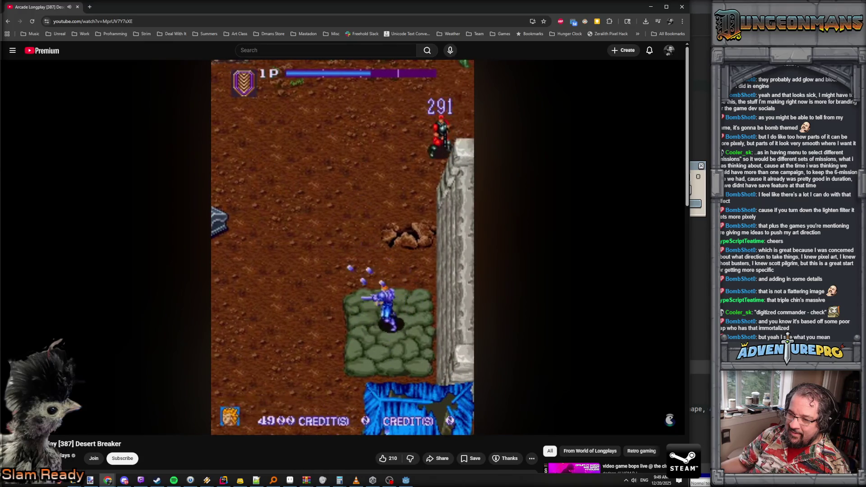
Step: Watch the Desert Breaker gameplay, pausing and resuming it, and leave it paused near 3:50
{"action": "mouse_move", "coordinate": [188, 356]}
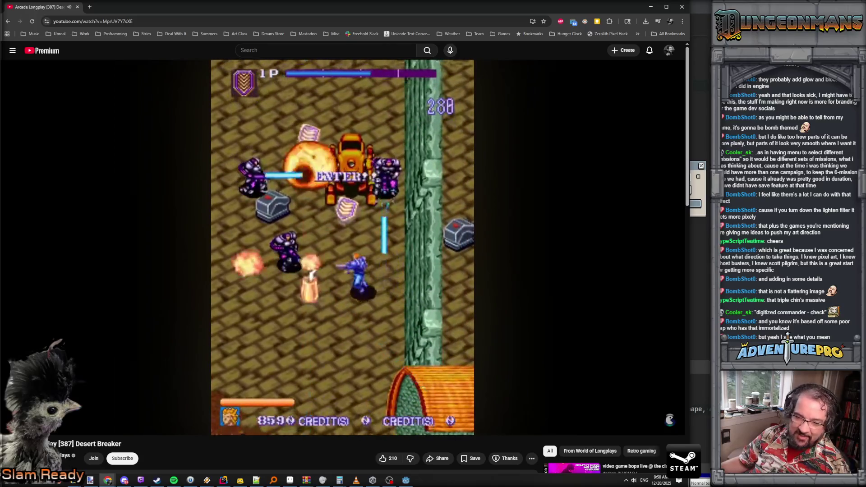
{"action": "mouse_move", "coordinate": [341, 164]}
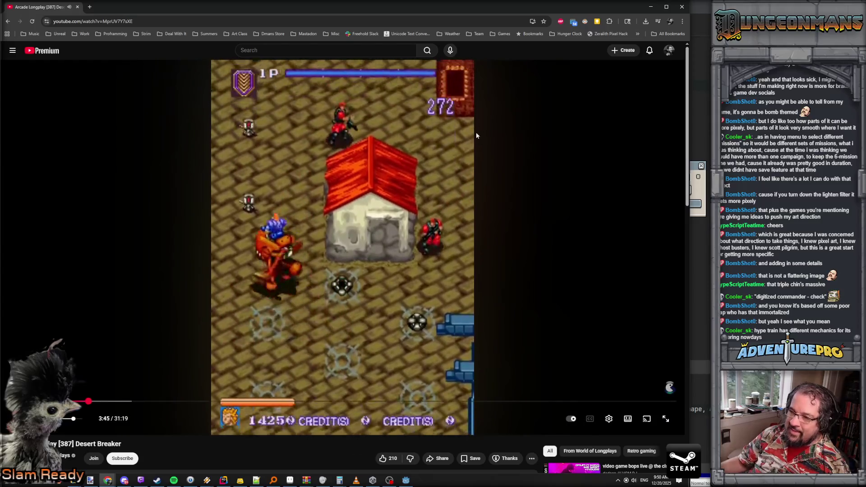
{"action": "left_click", "coordinate": [374, 295]}
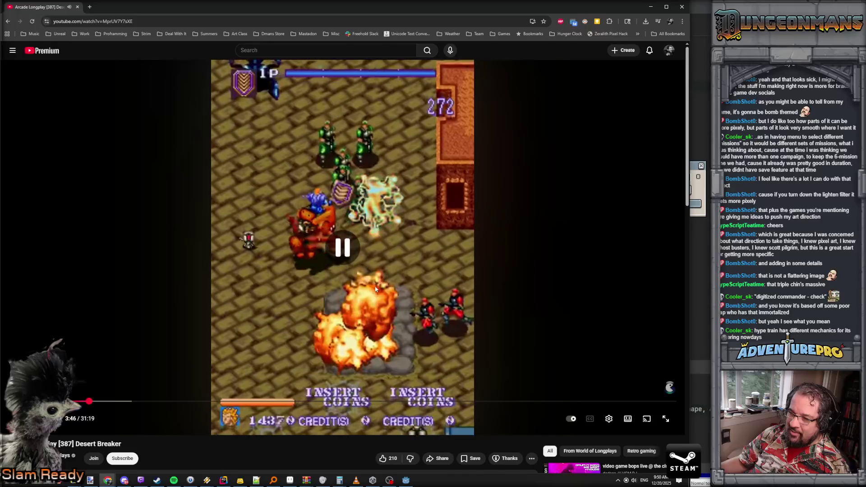
{"action": "left_click", "coordinate": [375, 282]}
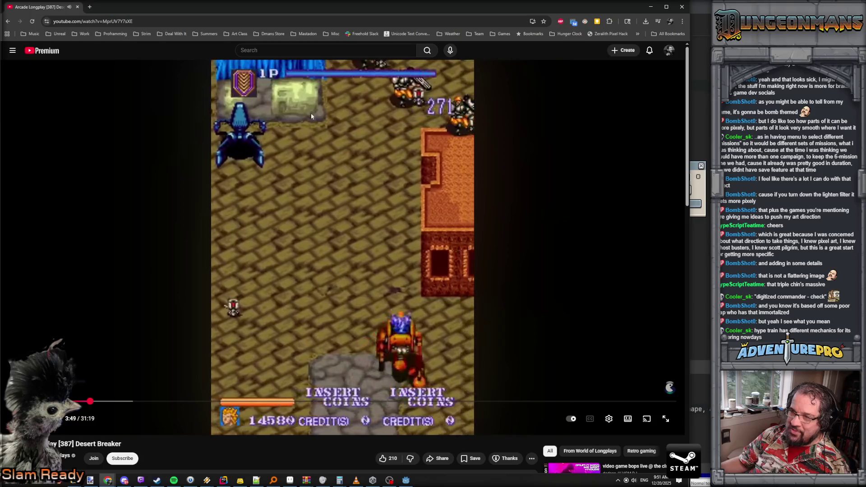
{"action": "left_click", "coordinate": [305, 131]}
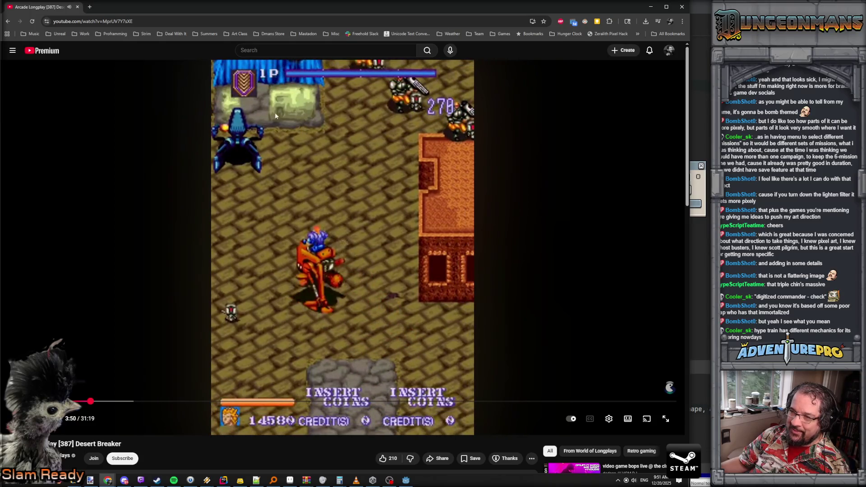
{"action": "left_click", "coordinate": [156, 21]}
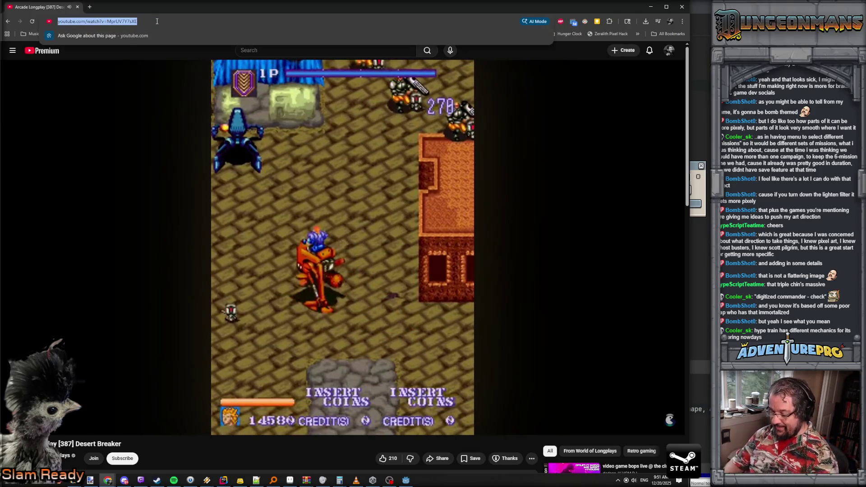
Step: Search 'mercs', open the Mercs Longplay (Arcade) video and skip ahead to about 2:04
{"action": "type", "text": "mercs"}
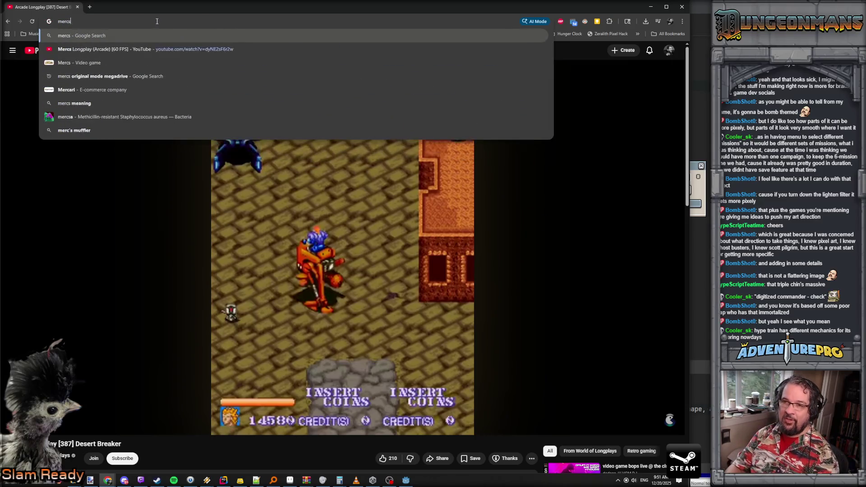
{"action": "left_click", "coordinate": [153, 49]}
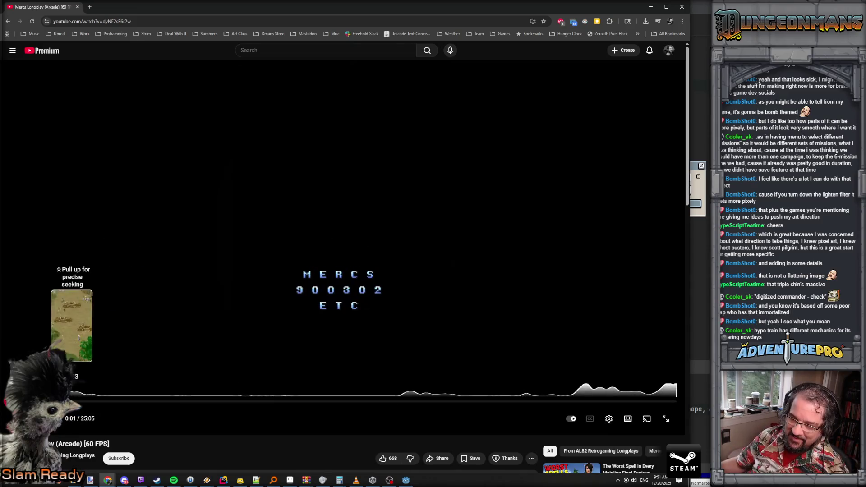
{"action": "left_click_drag", "start_coordinate": [6, 398], "coordinate": [44, 399]}
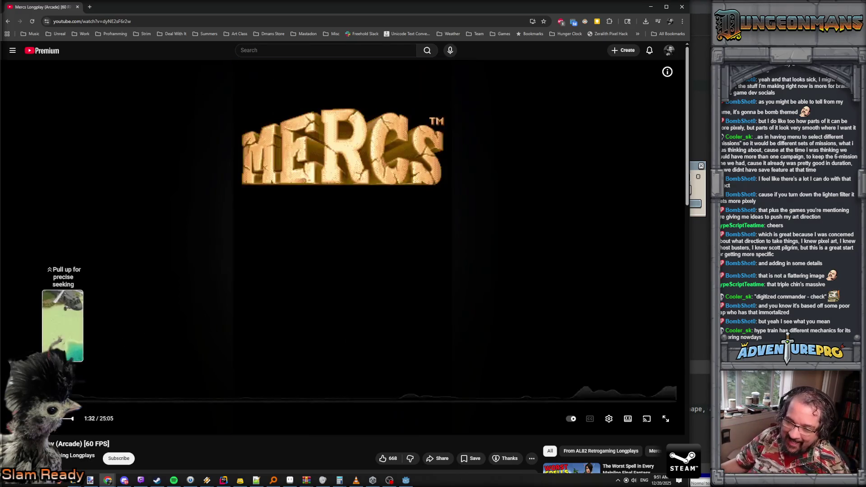
{"action": "left_click", "coordinate": [63, 399]}
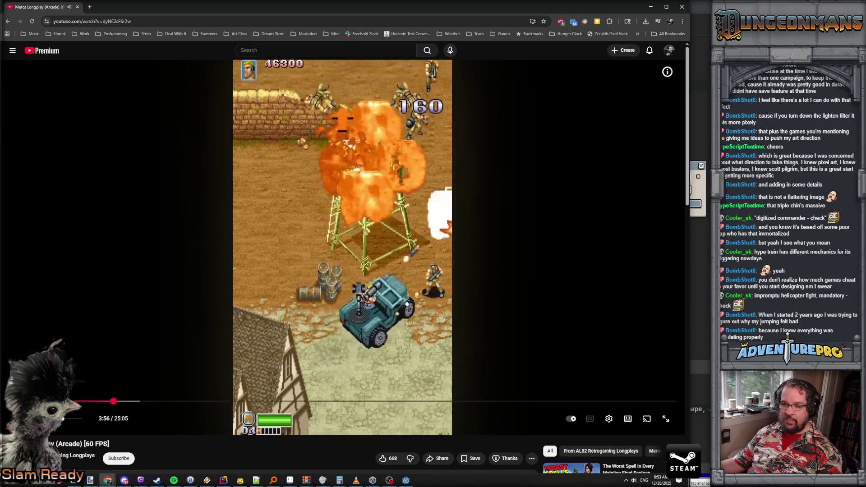
Step: Minimize Chrome so the Godot editor's main_mans scene is visible again
{"action": "left_click", "coordinate": [650, 7]}
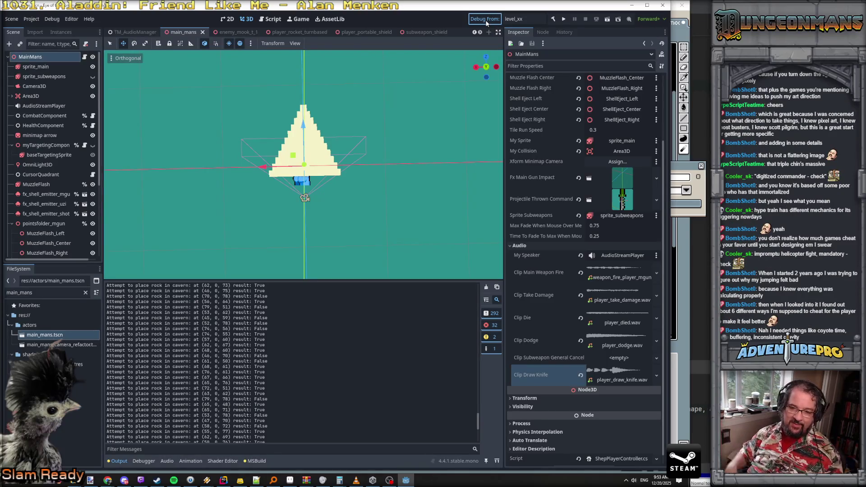
Step: Save the main_mans scene with Ctrl+S and launch the debug build in the forest level
{"action": "key", "text": "ctrl+s"}
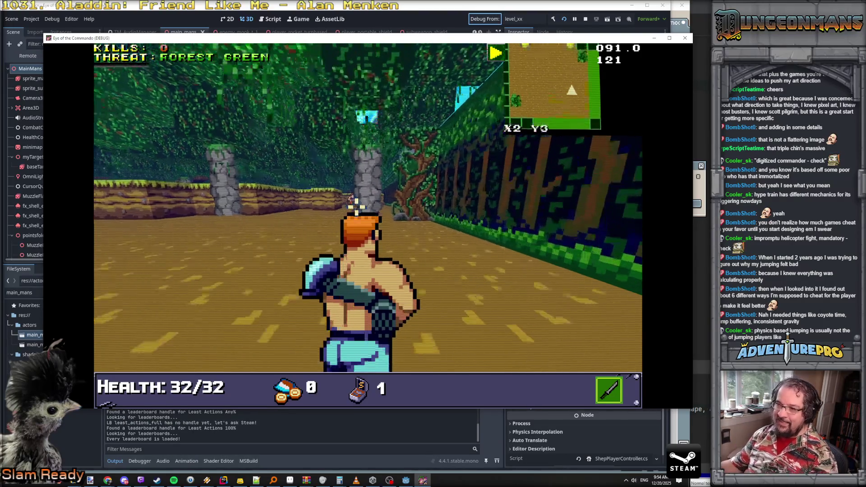
Step: Advance through the forest, turning to face and shoot the approaching Nitro Mooks
{"action": "left_click", "coordinate": [356, 198]}
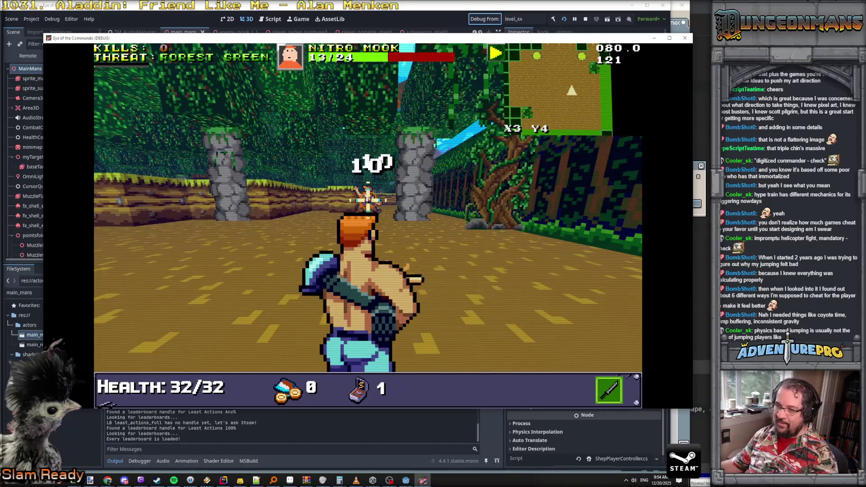
{"action": "key", "text": "w"}
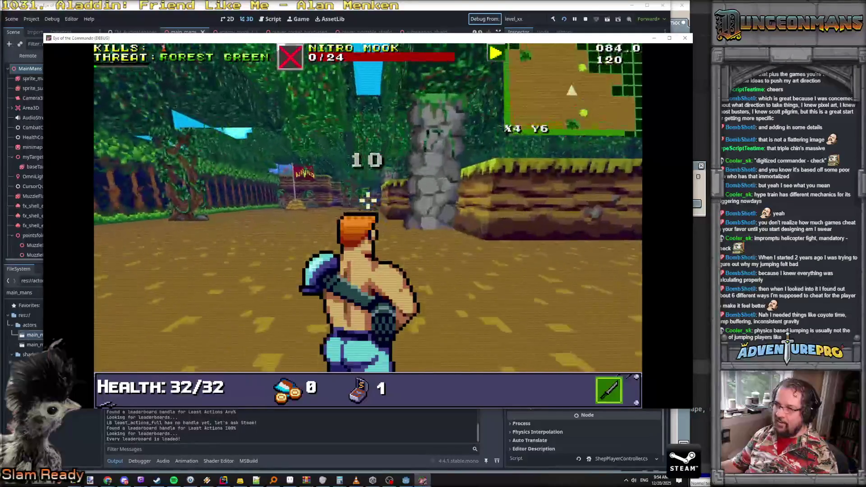
{"action": "key", "text": "w"}
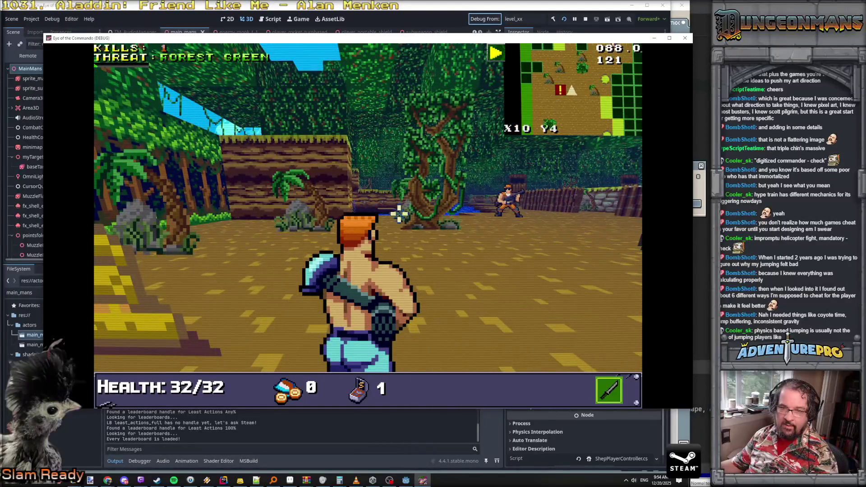
{"action": "key", "text": "a"}
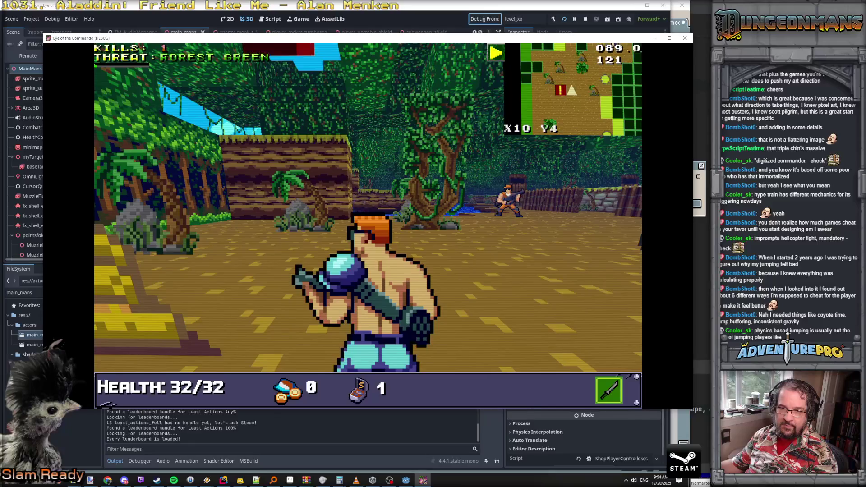
{"action": "key", "text": "a"}
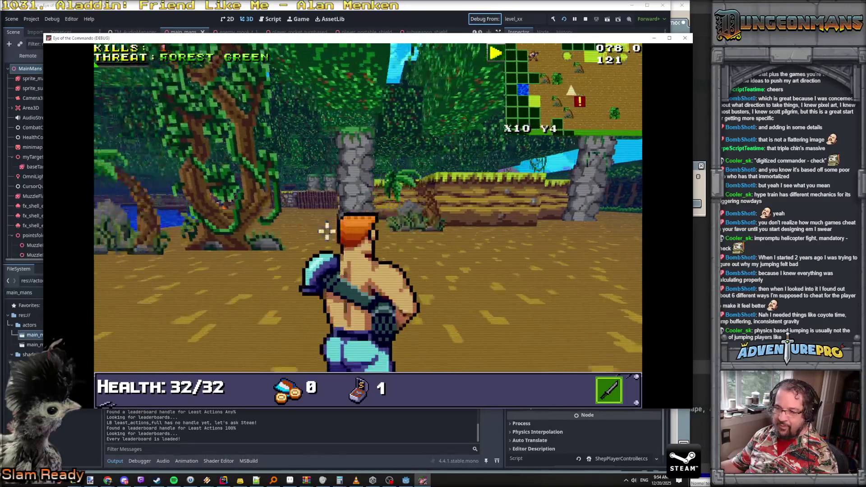
{"action": "key", "text": "d"}
{"action": "left_click", "coordinate": [474, 218]}
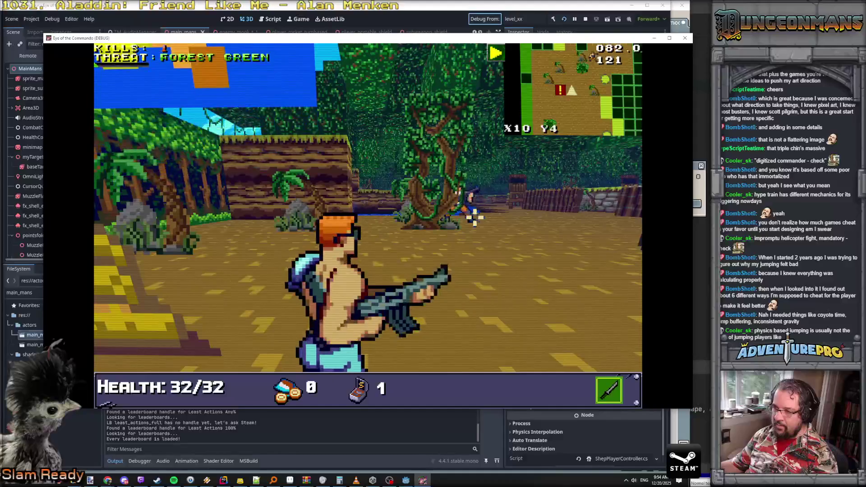
{"action": "key", "text": "a"}
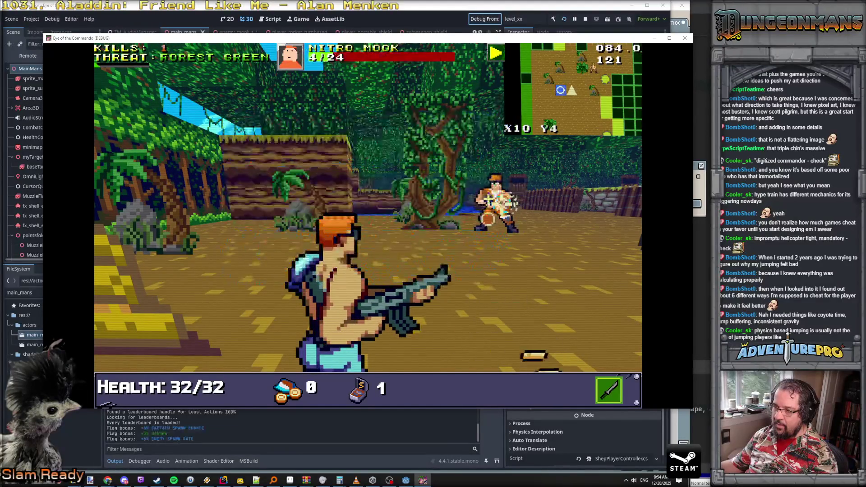
{"action": "left_click", "coordinate": [502, 205]}
Step: Push on to the flagpole clearing, kill another Nitro Mook and dismiss the Freedom Medal popup
{"action": "key", "text": "a"}
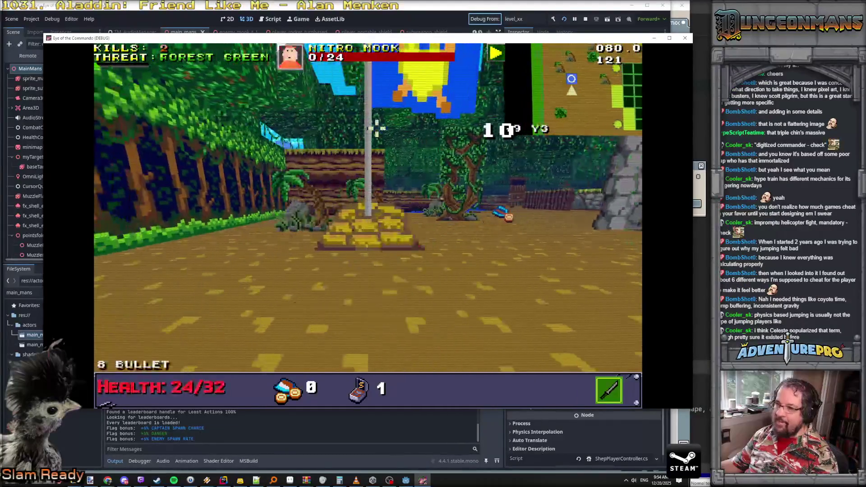
{"action": "key", "text": "w"}
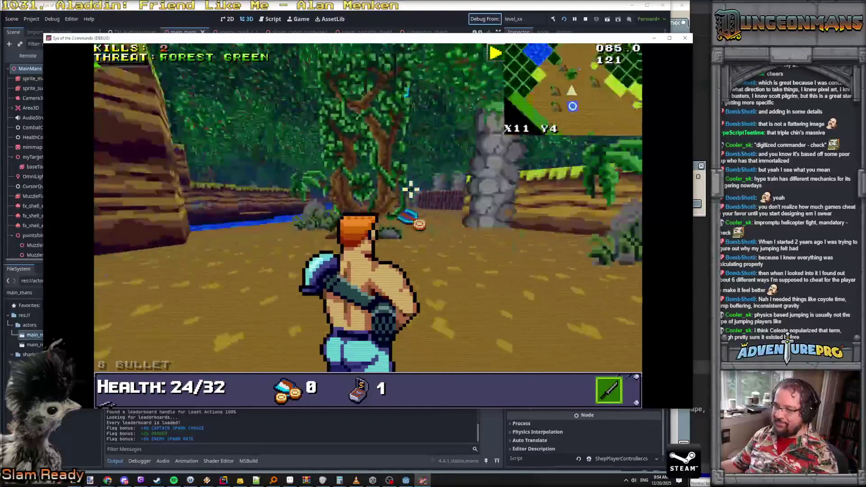
{"action": "left_click", "coordinate": [355, 200]}
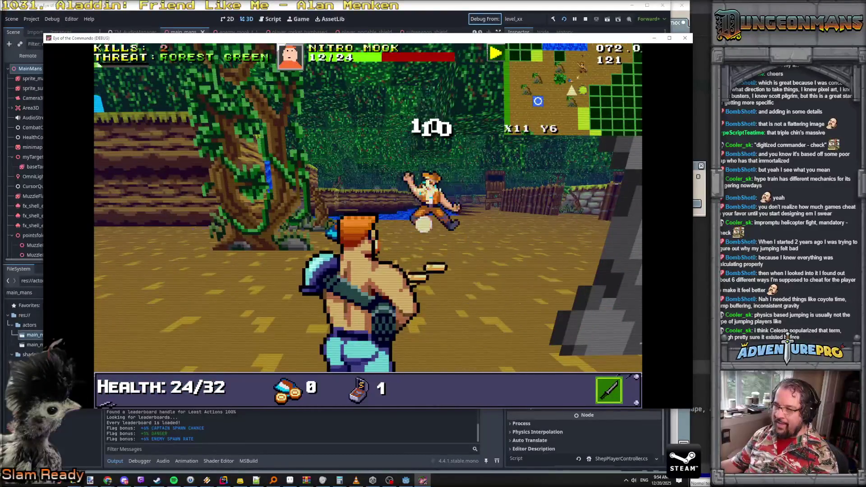
{"action": "left_click", "coordinate": [429, 199]}
{"action": "left_click", "coordinate": [429, 199]}
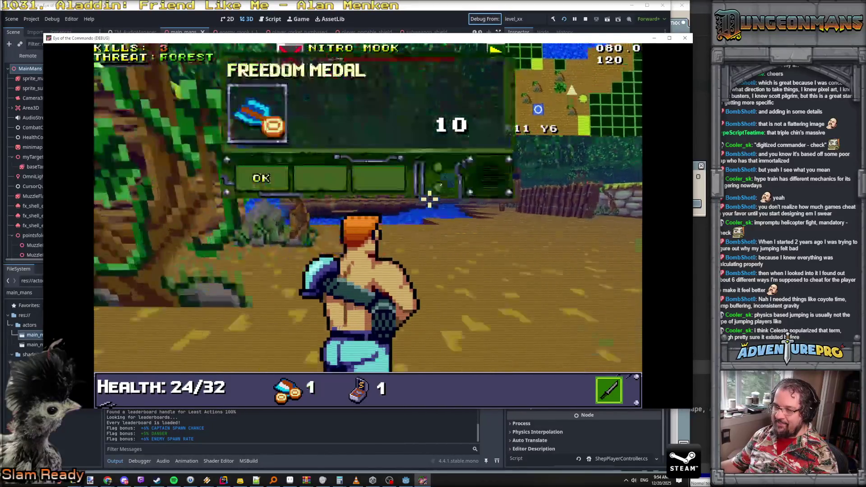
{"action": "key", "text": "w"}
{"action": "left_click", "coordinate": [264, 179]}
{"action": "key", "text": "w"}
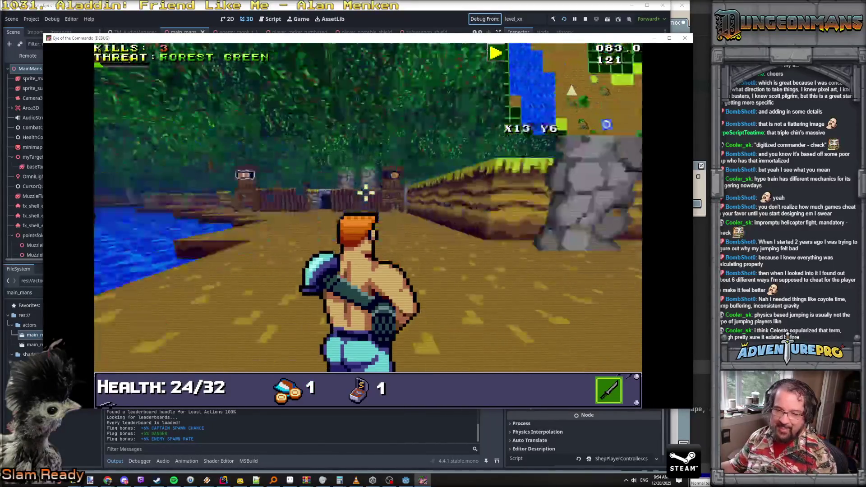
{"action": "key", "text": "w"}
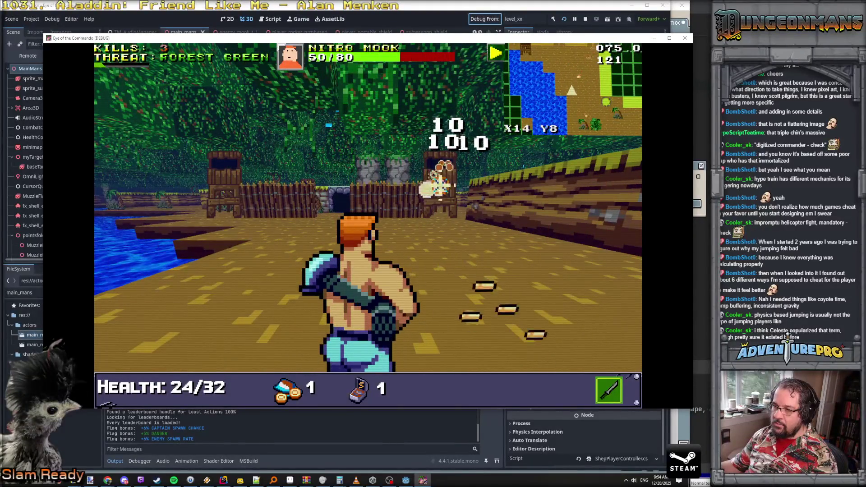
Step: Check the inventory, then enter the RSW SHIELD cheat and deploy the shield ahead
{"action": "key", "text": "i"}
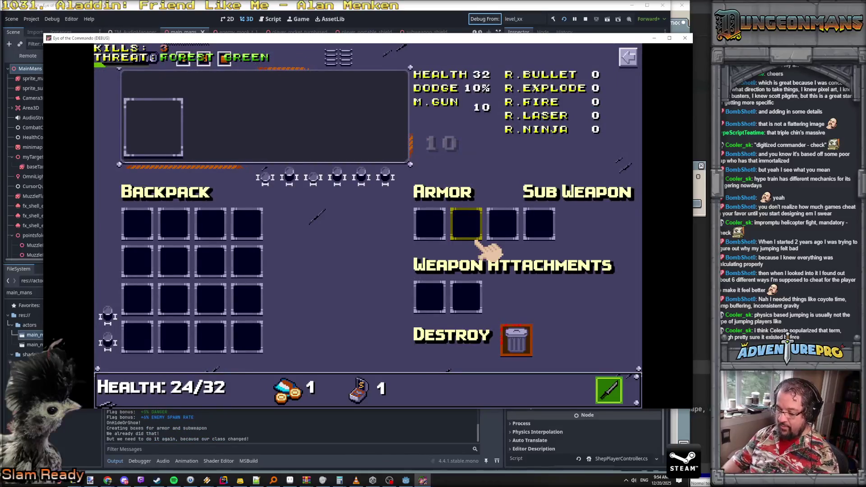
{"action": "key", "text": "i"}
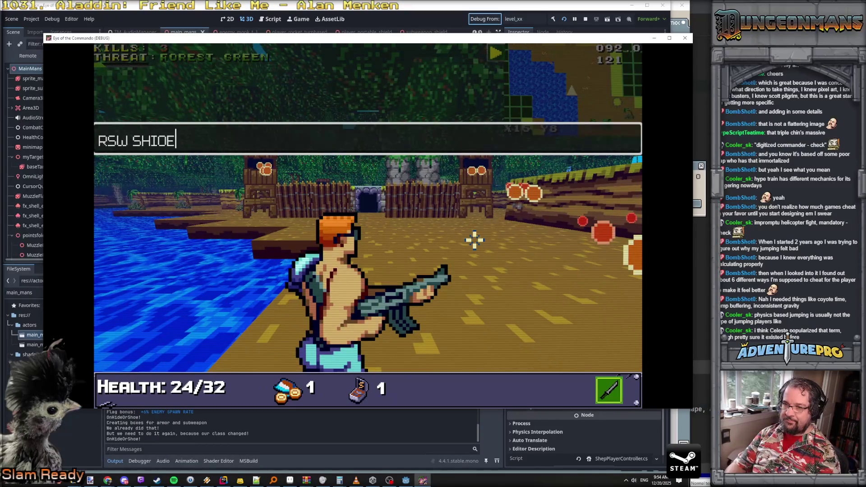
{"action": "type", "text": "D"}
{"action": "key", "text": "Return"}
{"action": "right_click", "coordinate": [360, 261]}
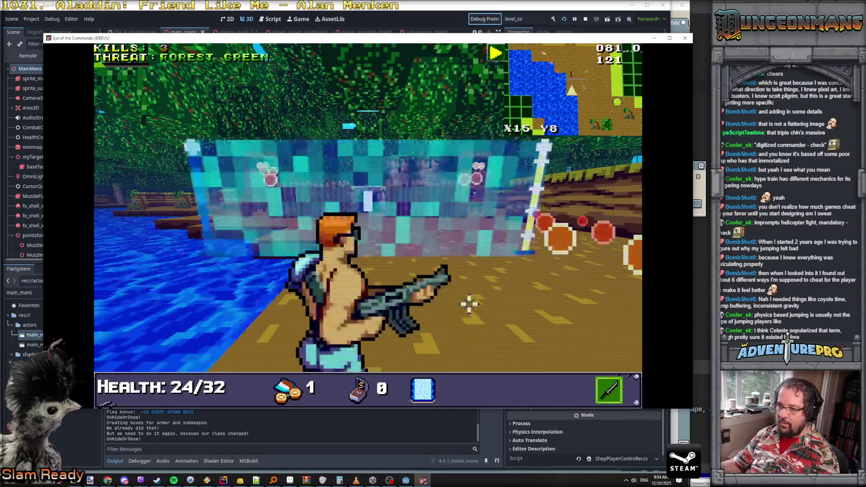
Step: Sweep fire across both enemies, then advance into the fenced yard collecting ammo and shooting a Nitro Mook
{"action": "mouse_move", "coordinate": [480, 178]}
{"action": "left_mouse_down"}
{"action": "mouse_move", "coordinate": [268, 185]}
{"action": "mouse_move", "coordinate": [261, 193]}
{"action": "left_mouse_up"}
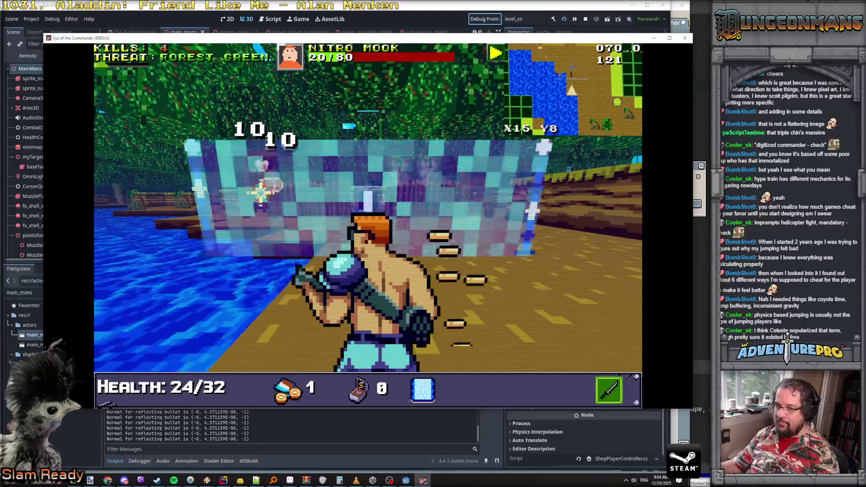
{"action": "key", "text": "d"}
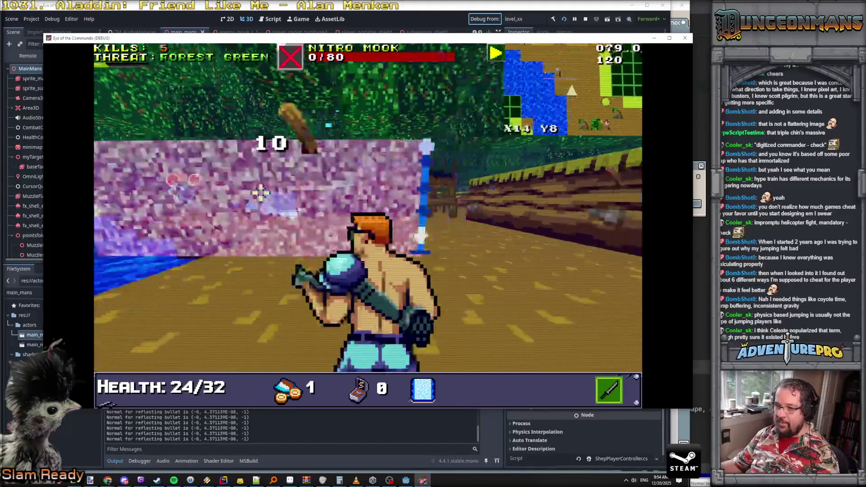
{"action": "mouse_move", "coordinate": [261, 193]}
{"action": "left_mouse_down"}
{"action": "mouse_move", "coordinate": [402, 203]}
{"action": "mouse_move", "coordinate": [514, 226]}
{"action": "mouse_move", "coordinate": [479, 198]}
{"action": "mouse_move", "coordinate": [415, 196]}
{"action": "mouse_move", "coordinate": [495, 202]}
{"action": "left_mouse_up"}
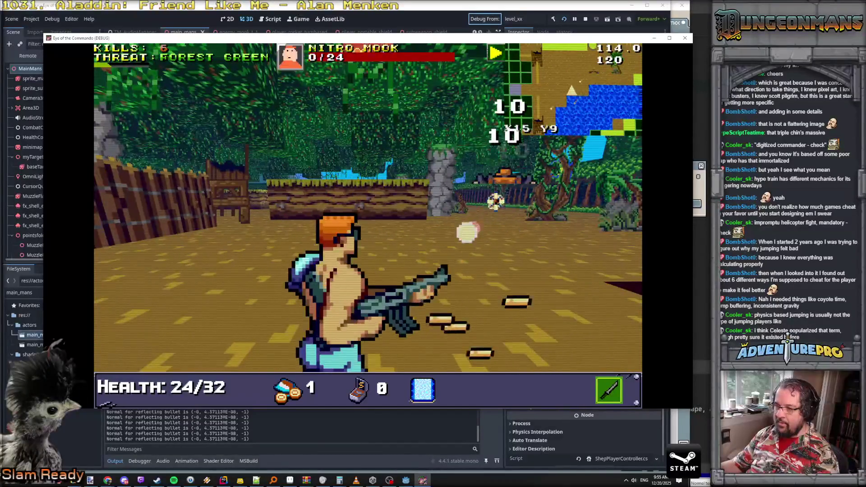
{"action": "mouse_move", "coordinate": [394, 208]}
{"action": "left_mouse_down"}
{"action": "mouse_move", "coordinate": [400, 203]}
{"action": "mouse_move", "coordinate": [388, 217]}
{"action": "mouse_move", "coordinate": [386, 197]}
{"action": "mouse_move", "coordinate": [368, 200]}
{"action": "left_mouse_up"}
{"action": "key", "text": "w"}
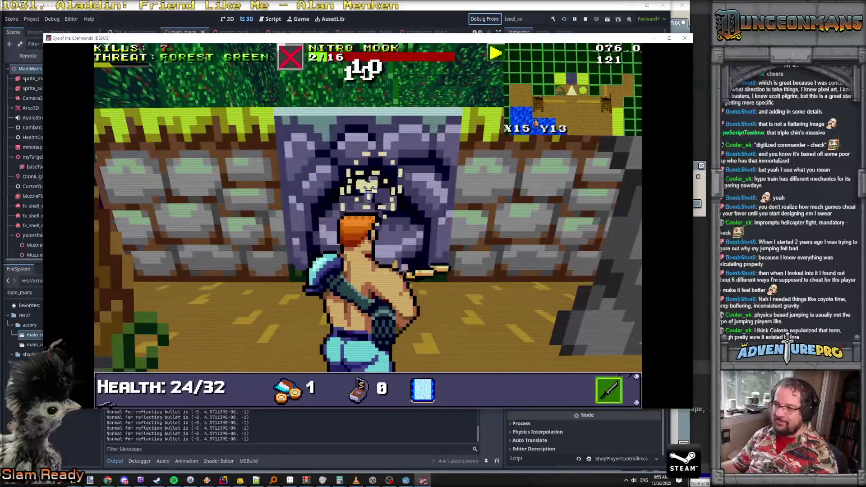
{"action": "left_click_drag", "start_coordinate": [303, 209], "coordinate": [344, 242]}
{"action": "key", "text": "w"}
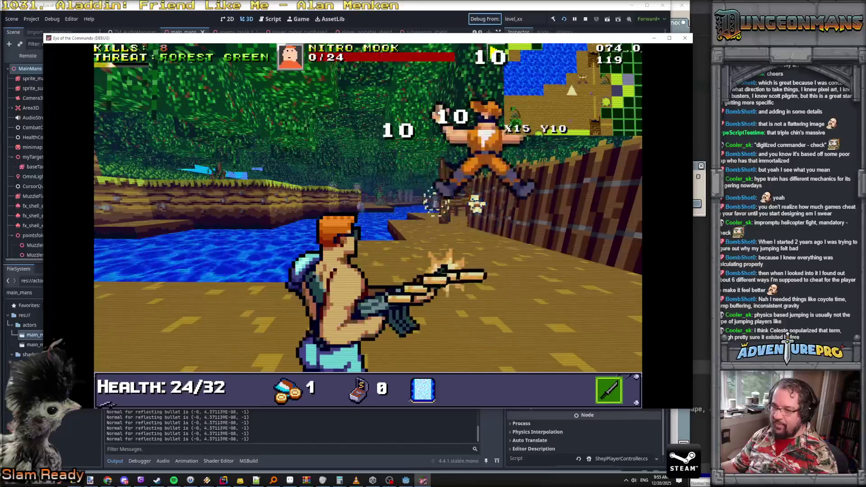
{"action": "key", "text": "w"}
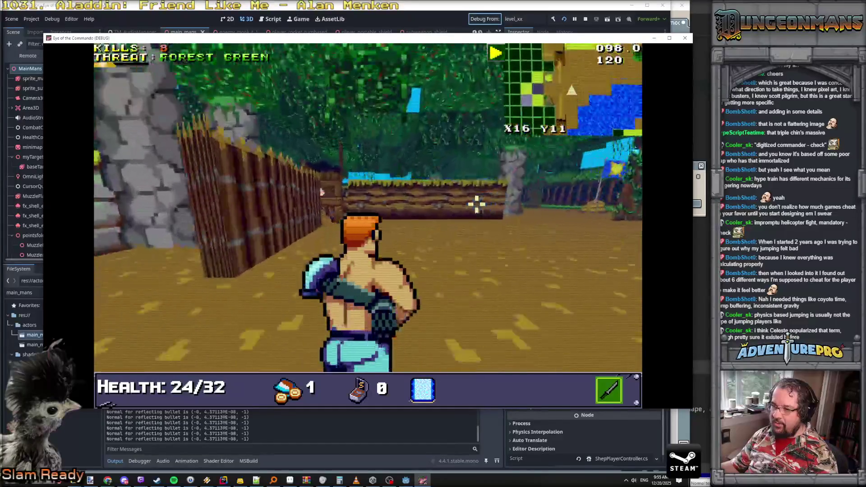
{"action": "key", "text": "w"}
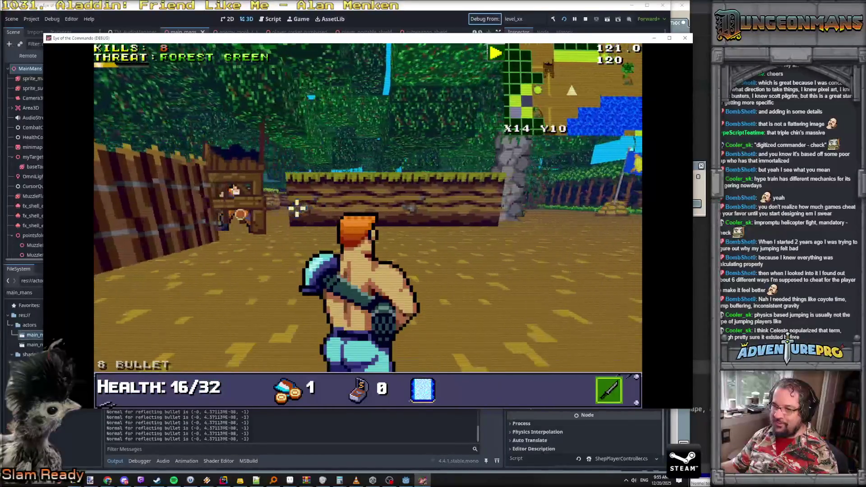
{"action": "key", "text": "w"}
{"action": "left_click", "coordinate": [290, 203]}
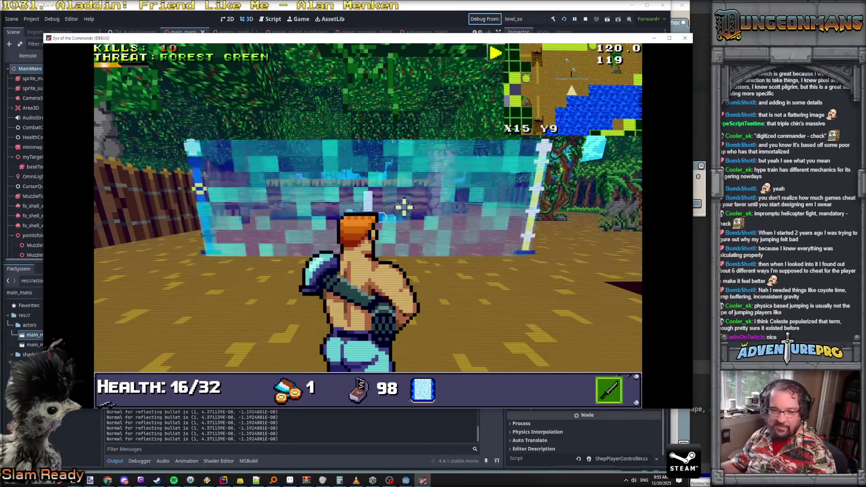
Step: Walk through the shield wall into the clearing, fire a shot, then head back past the hut toward the river
{"action": "key", "text": "w"}
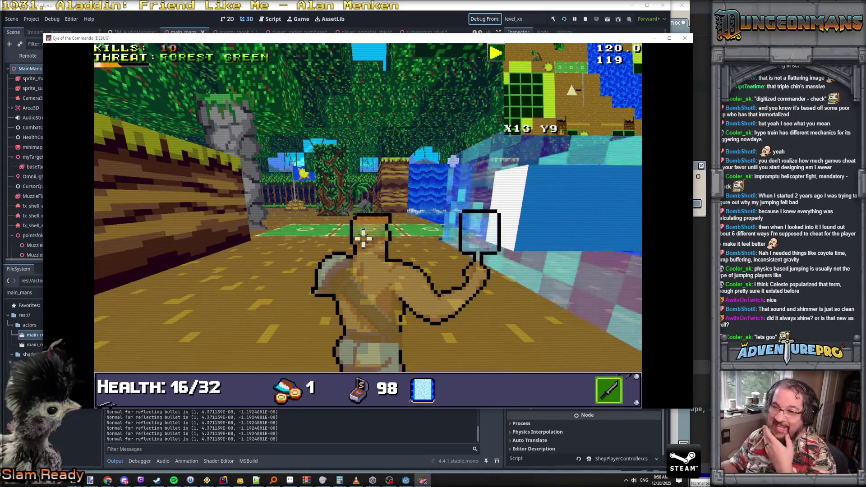
{"action": "left_click", "coordinate": [363, 238]}
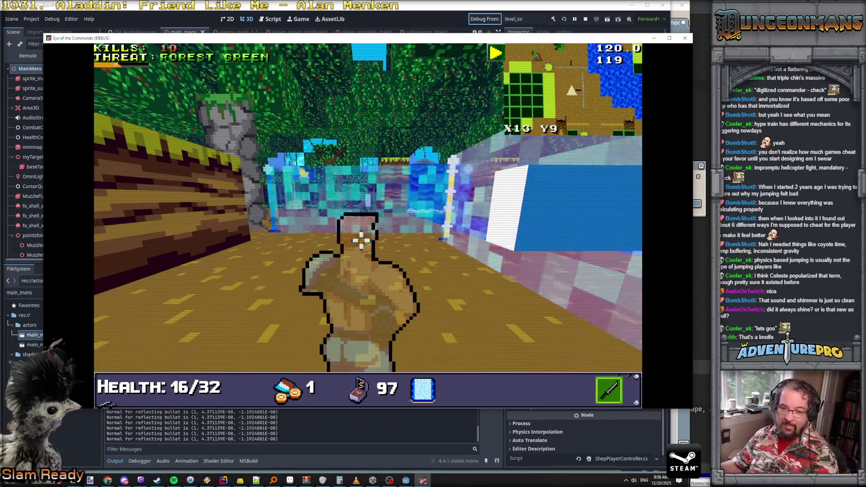
{"action": "key", "text": "e"}
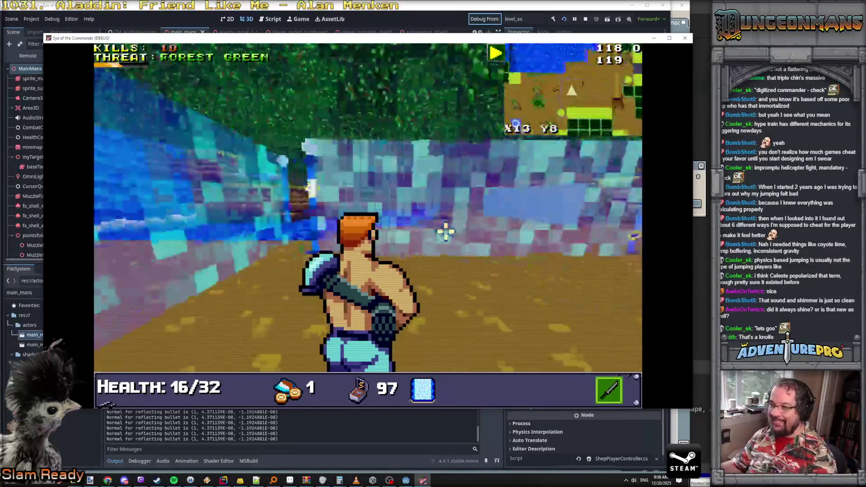
{"action": "key", "text": "q"}
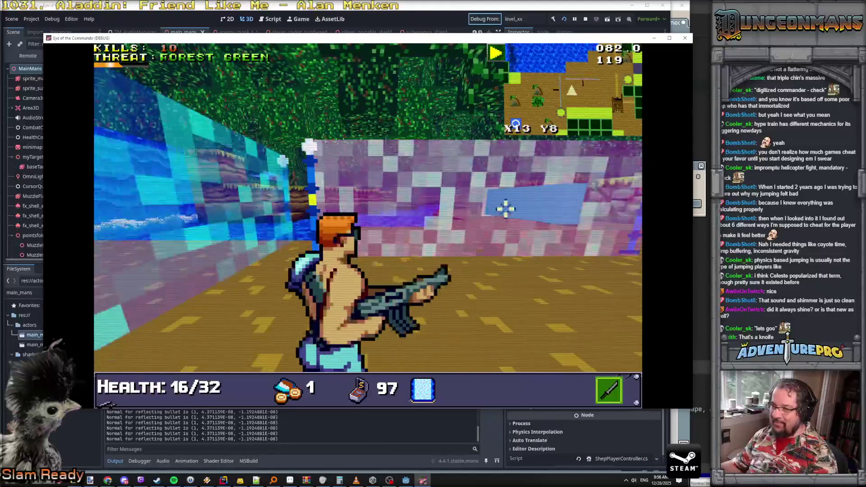
{"action": "key", "text": "w"}
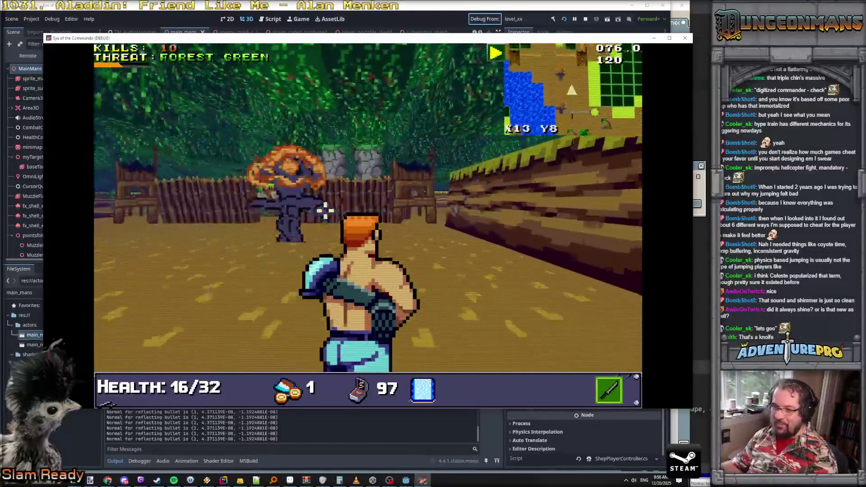
{"action": "key", "text": "d"}
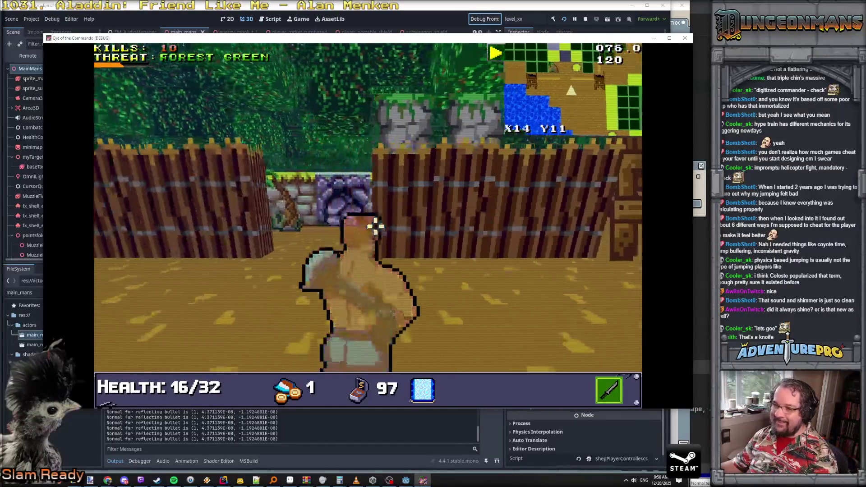
{"action": "key", "text": "d"}
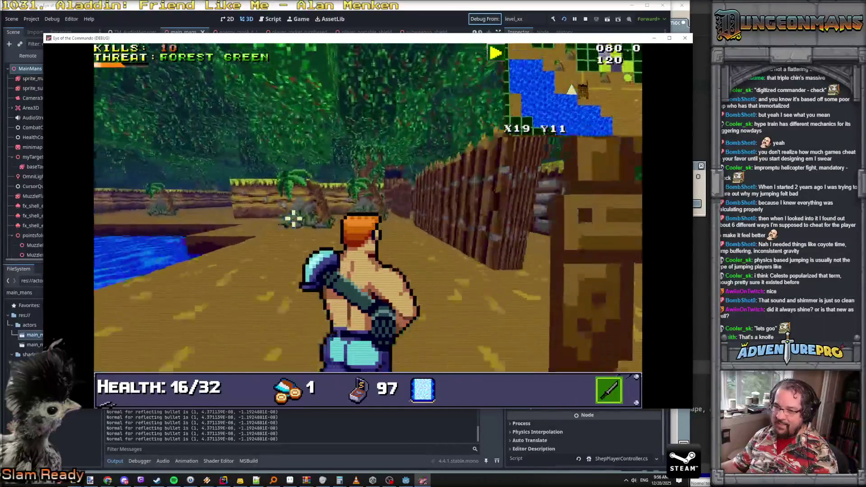
{"action": "key", "text": "d"}
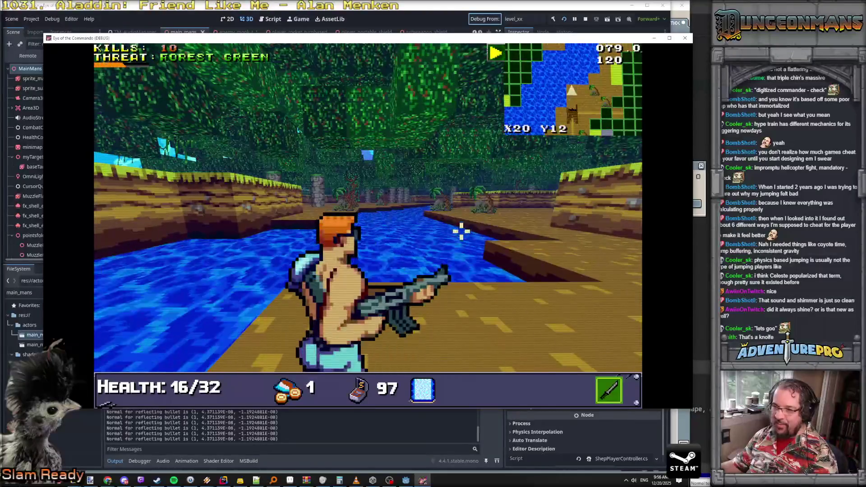
Step: Follow the river into the jungle clearing and shoot the Nitro Mook ahead
{"action": "key", "text": "Right"}
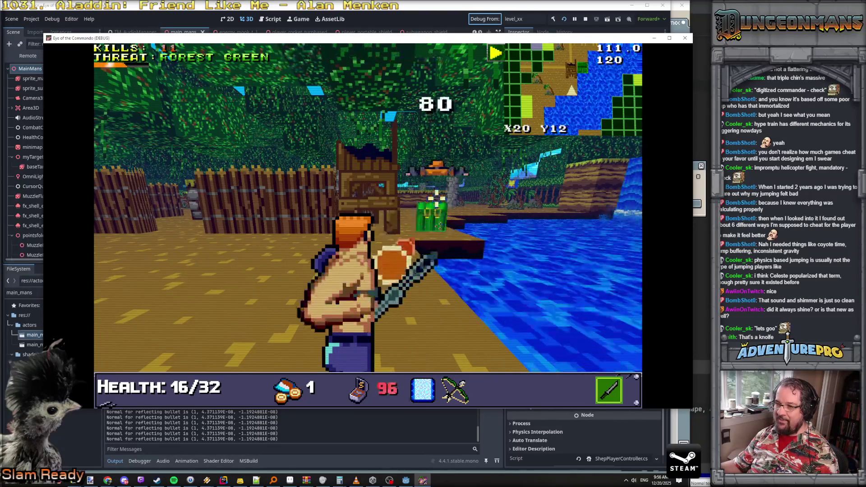
{"action": "key", "text": "Right"}
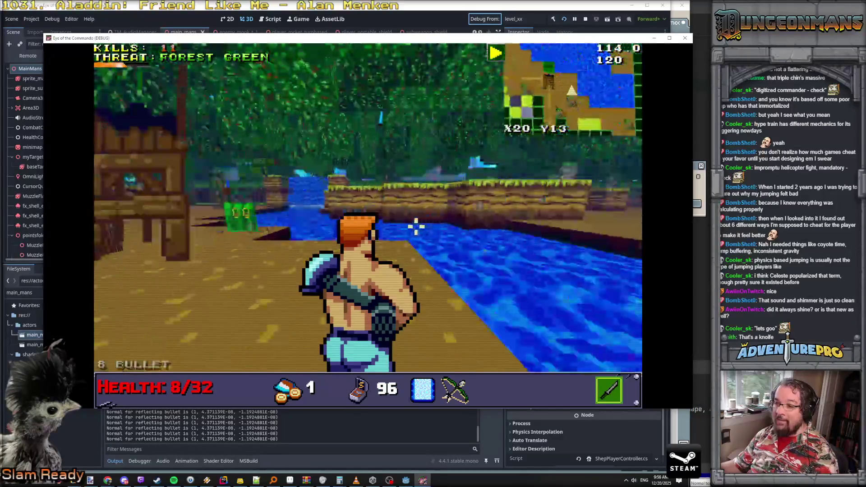
{"action": "key", "text": "Up"}
{"action": "key", "text": "Left"}
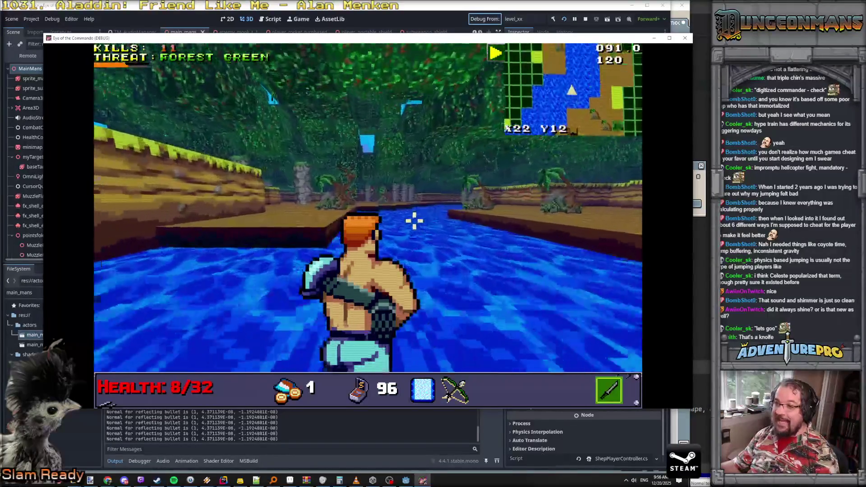
{"action": "key", "text": "Up"}
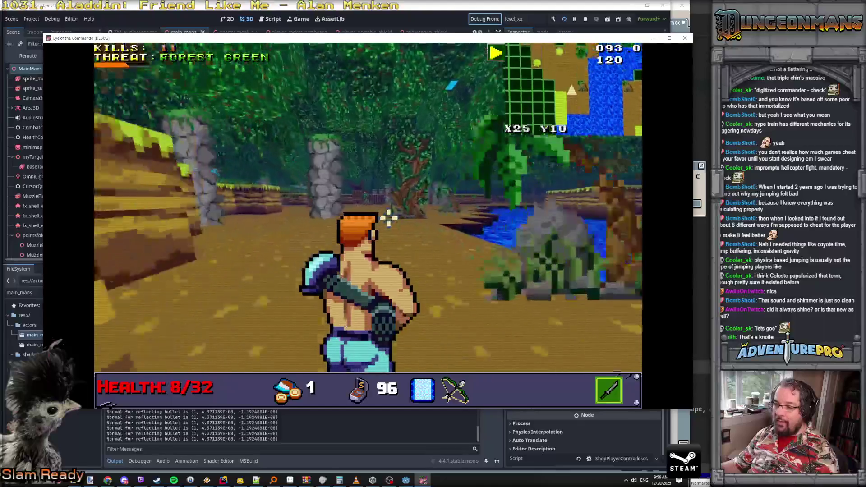
{"action": "key", "text": "Up"}
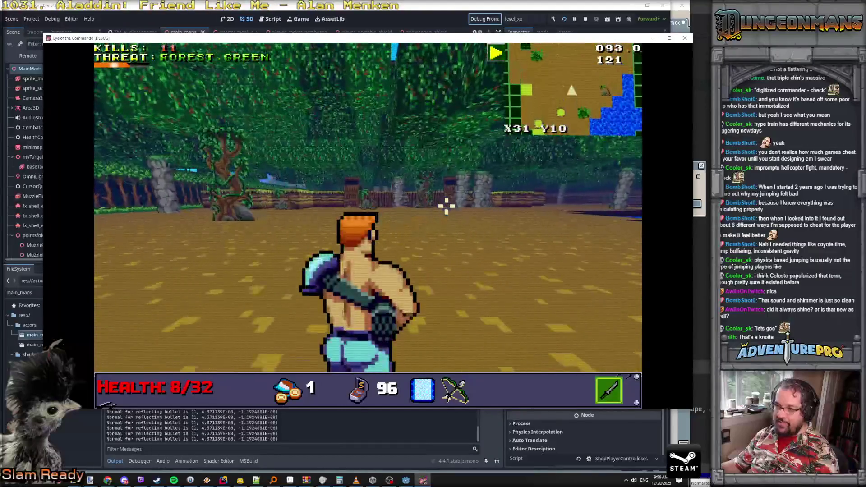
{"action": "key", "text": "Up"}
{"action": "left_click", "coordinate": [361, 189]}
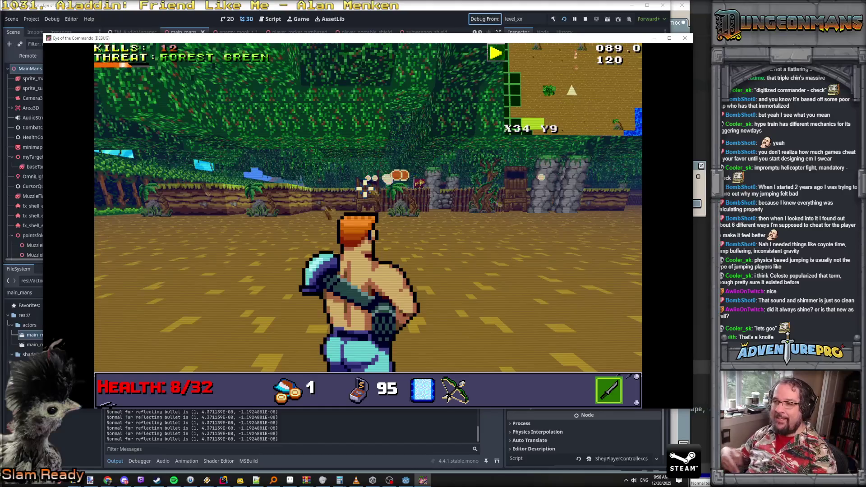
{"action": "key", "text": "Left"}
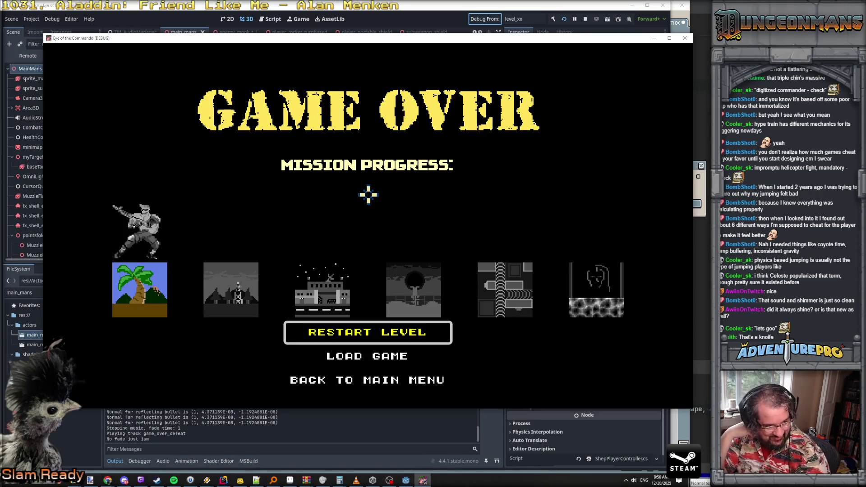
Step: Go from Game Over back to the title screen, past the Early Access warning, to the main menu
{"action": "left_click", "coordinate": [368, 379]}
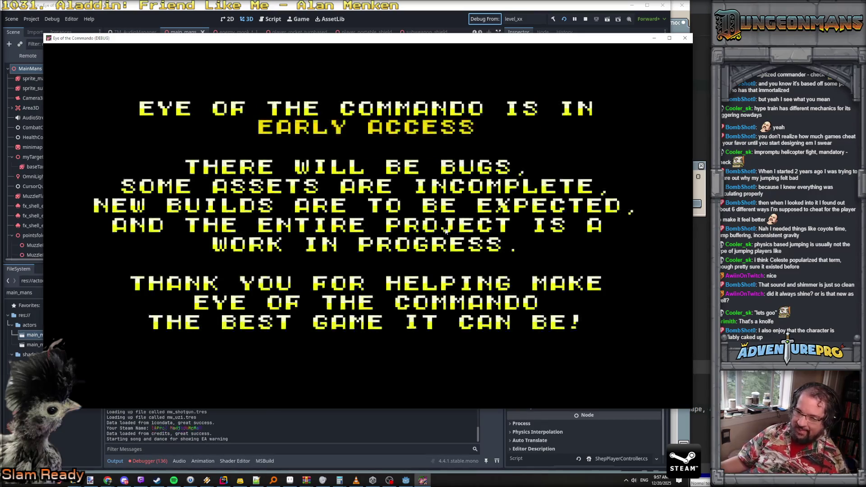
{"action": "left_click", "coordinate": [384, 180]}
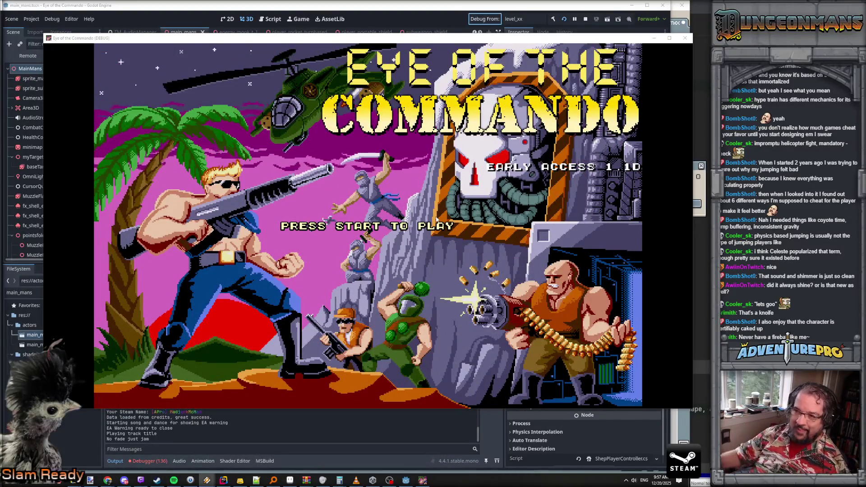
{"action": "left_click", "coordinate": [411, 228]}
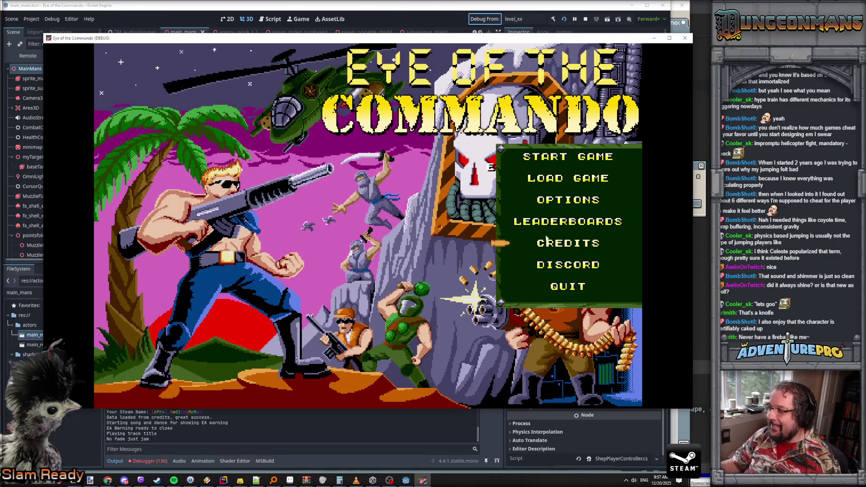
{"action": "left_click", "coordinate": [564, 200]}
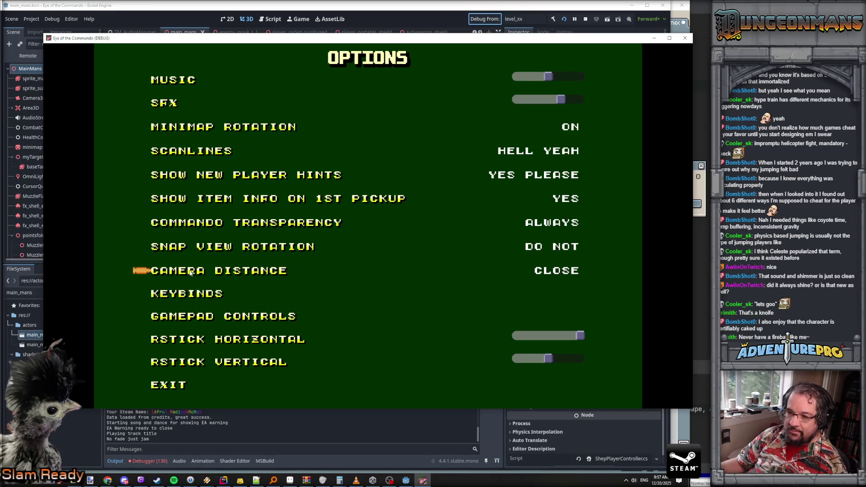
{"action": "left_click", "coordinate": [192, 293]}
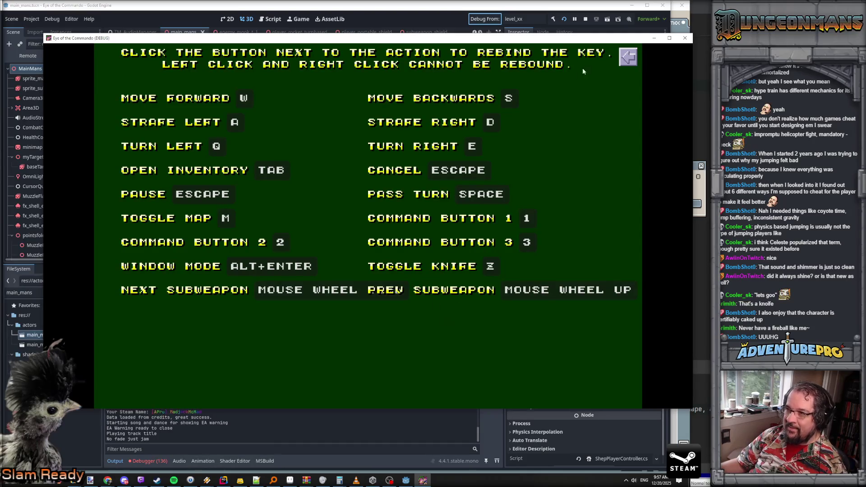
{"action": "left_click", "coordinate": [635, 57]}
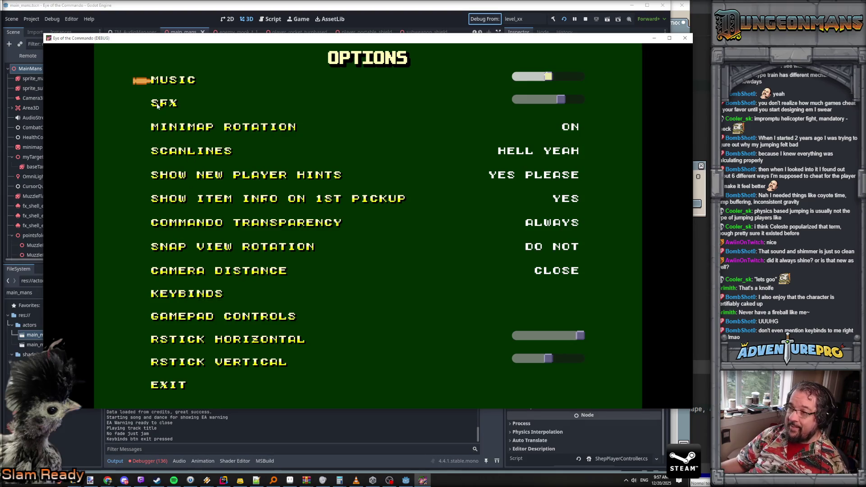
{"action": "left_click", "coordinate": [172, 384]}
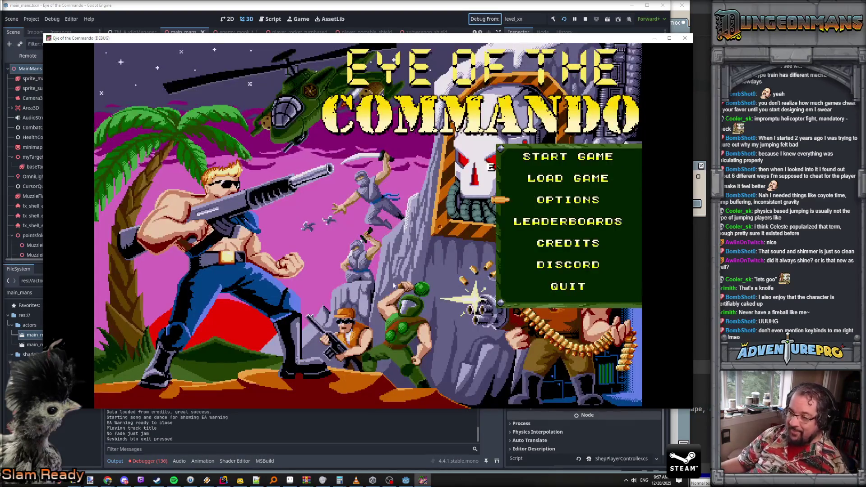
Step: Start a new game as an Agent armed with the Hellspray BA4
{"action": "left_click", "coordinate": [559, 160]}
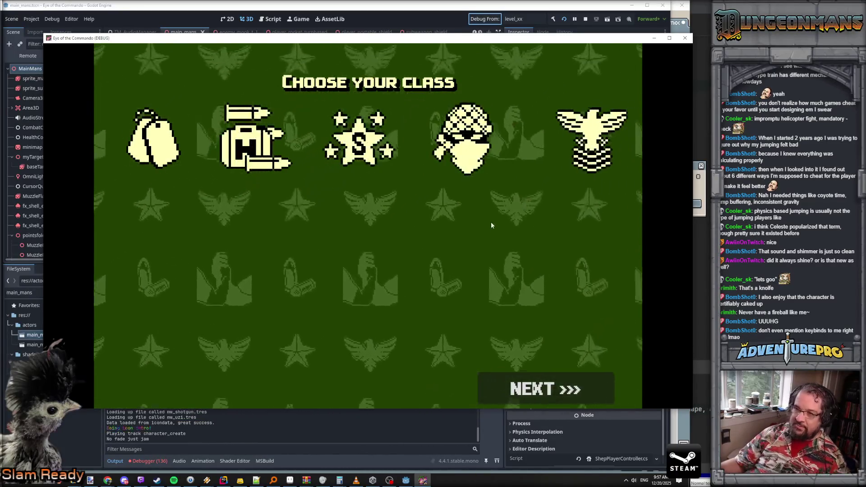
{"action": "left_click", "coordinate": [287, 143]}
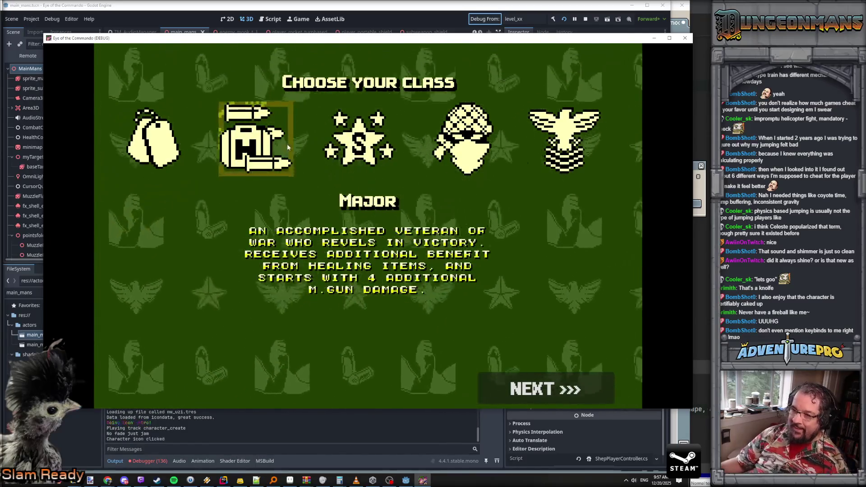
{"action": "left_click", "coordinate": [359, 138]}
{"action": "left_click", "coordinate": [465, 146]}
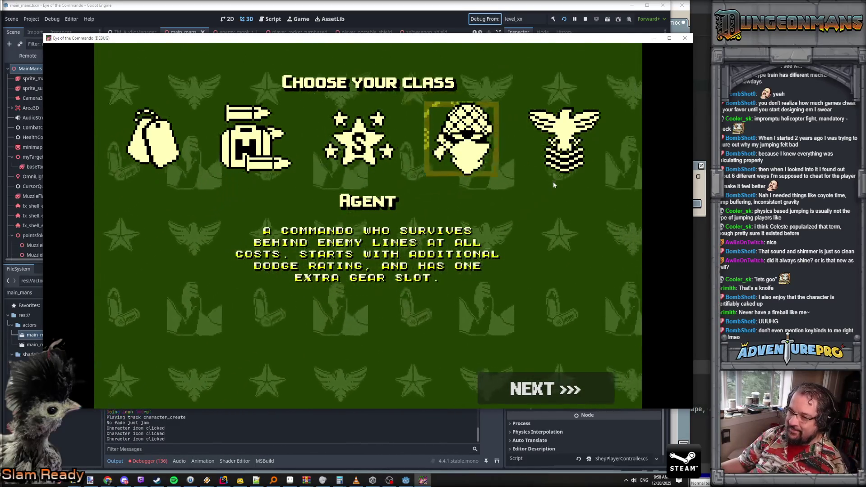
{"action": "left_click", "coordinate": [519, 386]}
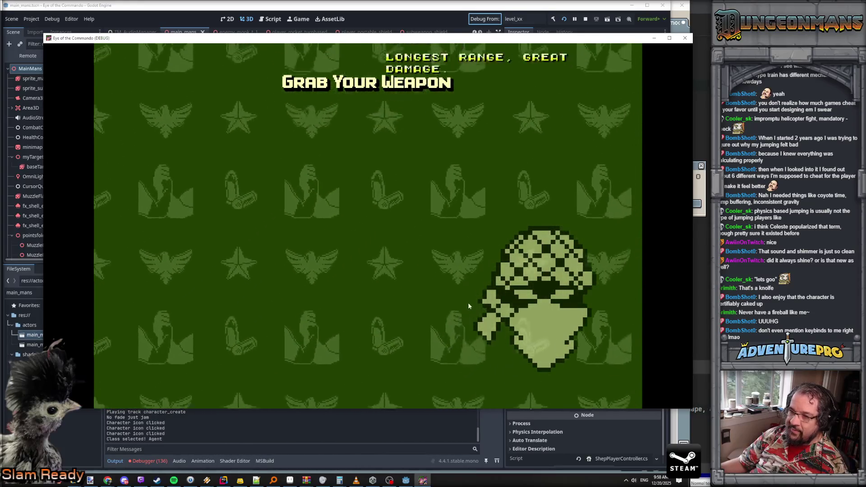
{"action": "left_click", "coordinate": [230, 138]}
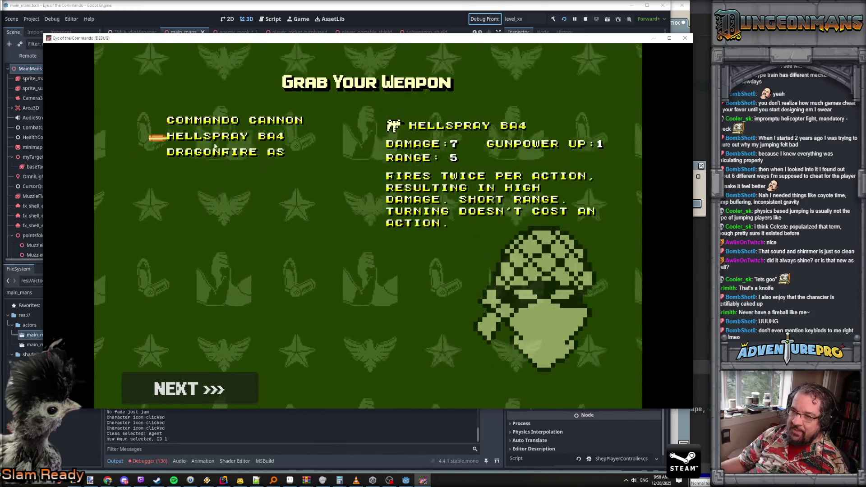
{"action": "left_click", "coordinate": [200, 387]}
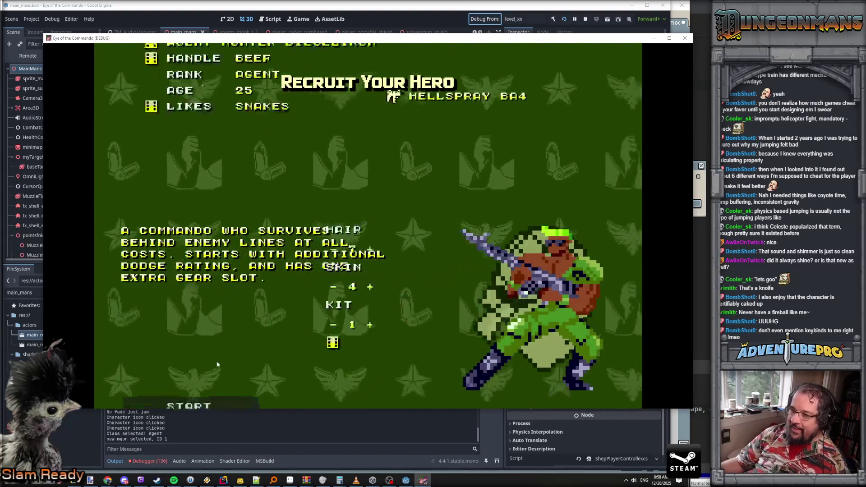
Step: Randomize the recruit's look, then set hair to 1 and skin to 4
{"action": "left_click", "coordinate": [412, 342]}
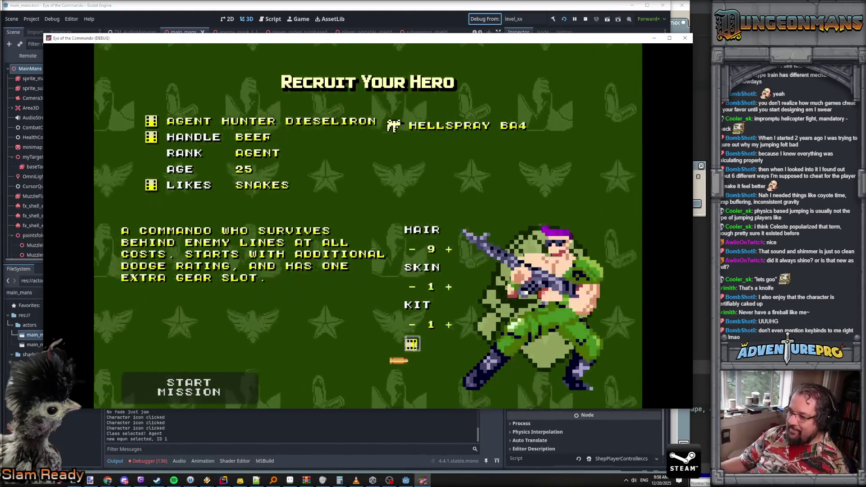
{"action": "left_click", "coordinate": [410, 343]}
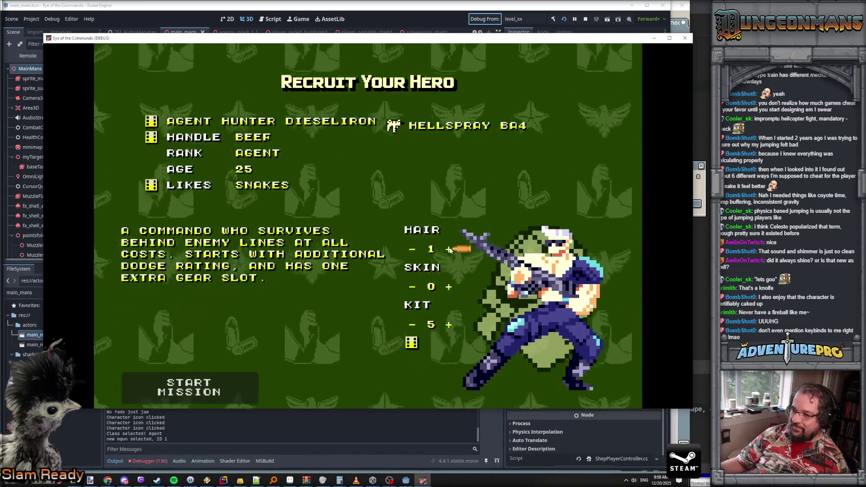
{"action": "left_click", "coordinate": [450, 251]}
{"action": "left_click", "coordinate": [450, 249]}
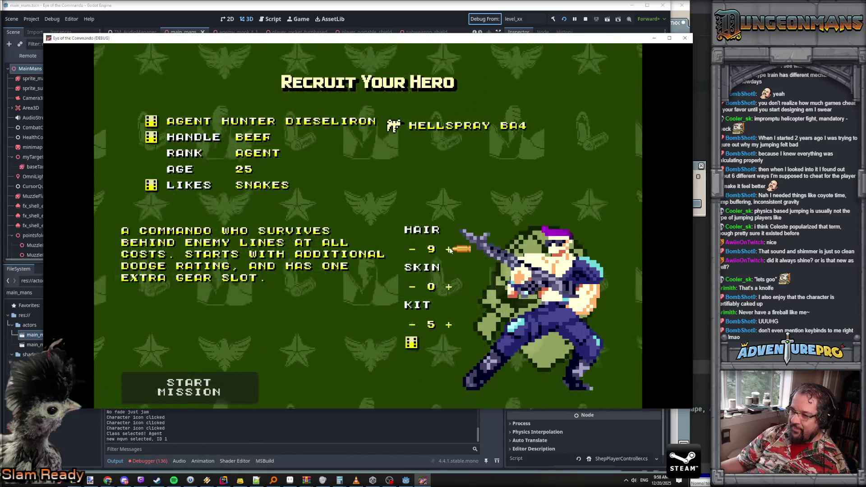
{"action": "left_click", "coordinate": [449, 249]}
{"action": "left_click", "coordinate": [450, 249]}
{"action": "left_click", "coordinate": [448, 287]}
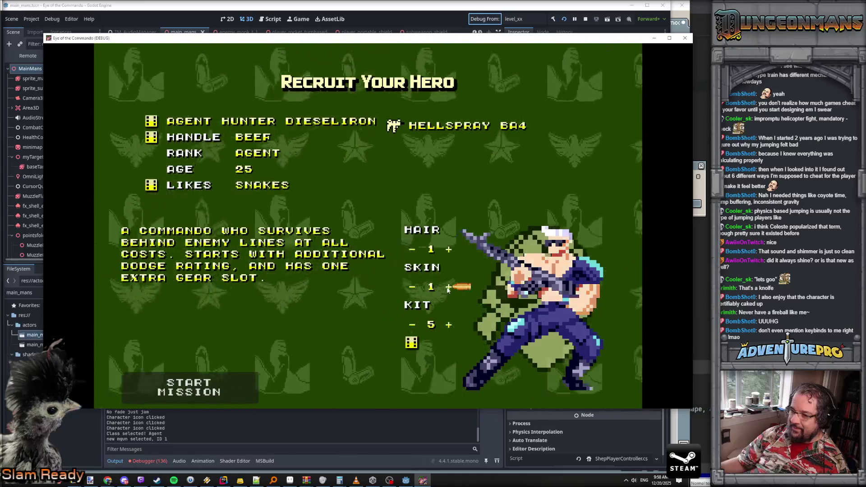
{"action": "left_click", "coordinate": [448, 287]}
{"action": "left_click", "coordinate": [448, 287]}
{"action": "left_click", "coordinate": [448, 287]}
Step: Step the recruit's kit colour down to 0, then up to 7
{"action": "left_click", "coordinate": [411, 324]}
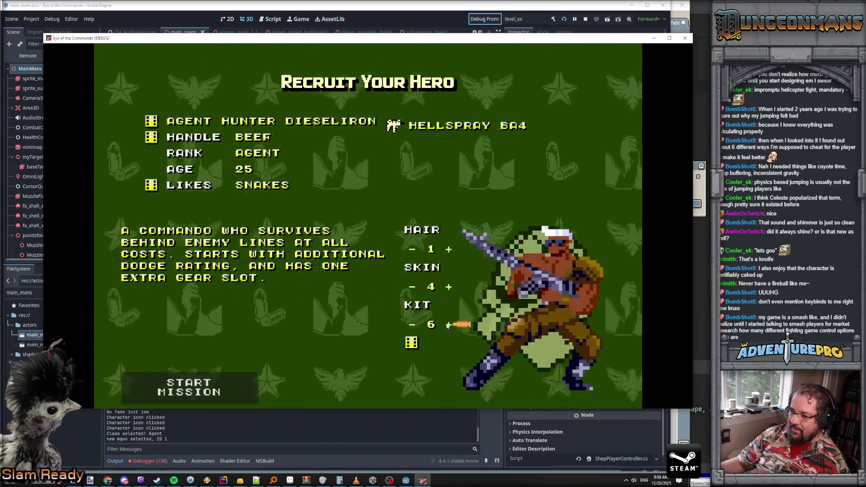
{"action": "left_click", "coordinate": [411, 325]}
{"action": "left_click", "coordinate": [410, 324]}
{"action": "left_click", "coordinate": [410, 324]}
{"action": "left_click", "coordinate": [410, 325]}
{"action": "left_click", "coordinate": [408, 323]}
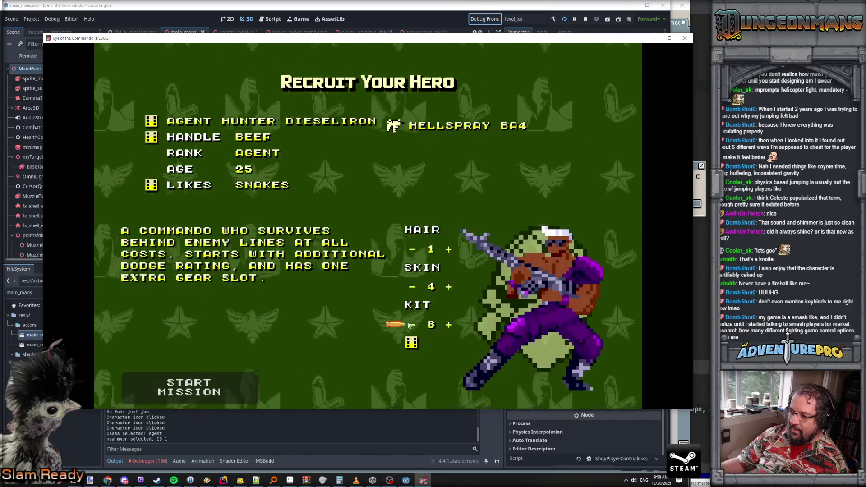
{"action": "left_click", "coordinate": [408, 323]}
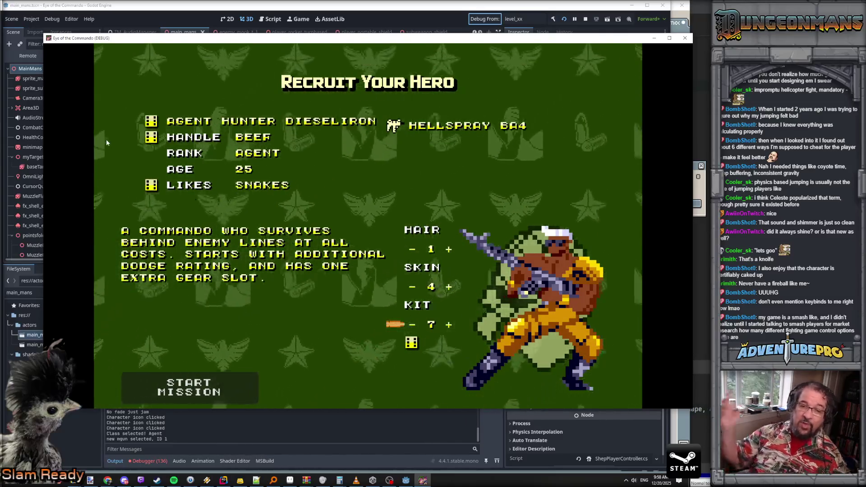
Step: Reroll the recruit's name several times and the handle until it reads TACO
{"action": "left_click", "coordinate": [152, 121]}
{"action": "left_click", "coordinate": [151, 120]}
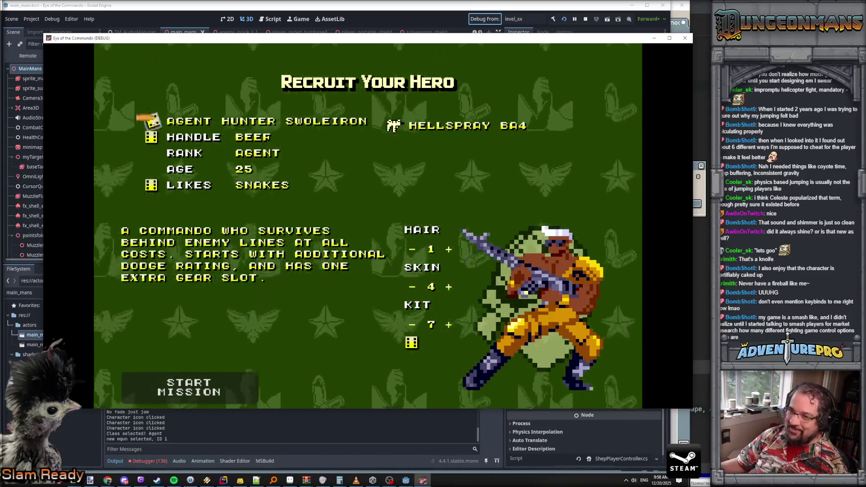
{"action": "left_click", "coordinate": [153, 122]}
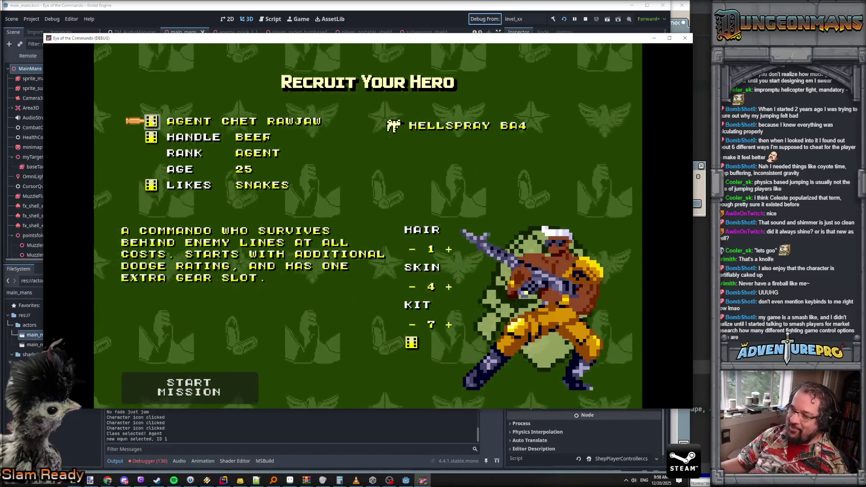
{"action": "left_click", "coordinate": [153, 139]}
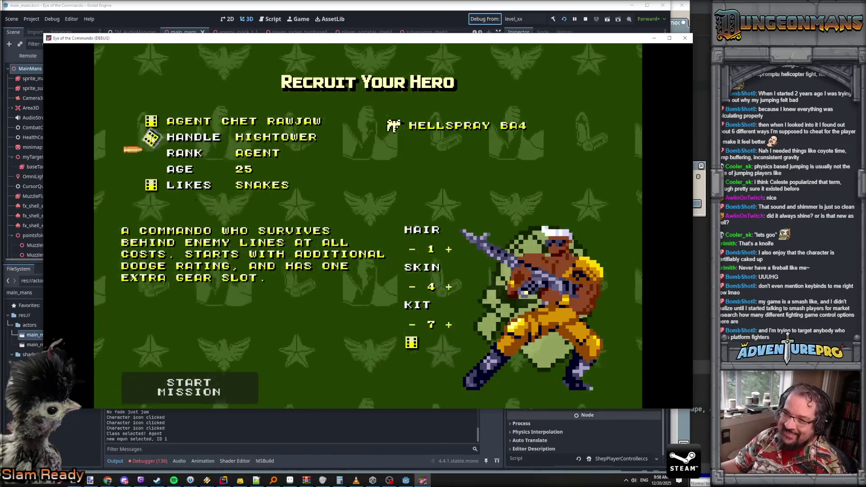
{"action": "left_click", "coordinate": [153, 138]}
{"action": "left_click", "coordinate": [153, 138]}
{"action": "left_click", "coordinate": [152, 137]}
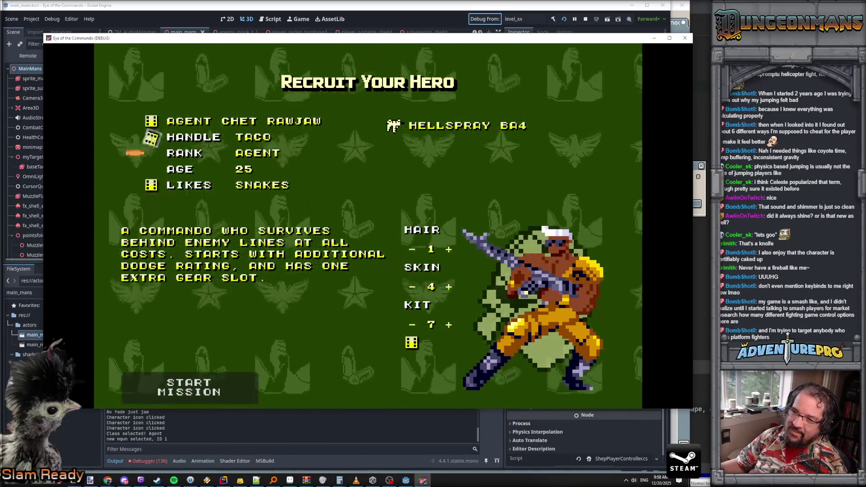
Step: Reroll the likes to Scuba Diving, Rations and start the mission
{"action": "left_click", "coordinate": [152, 186]}
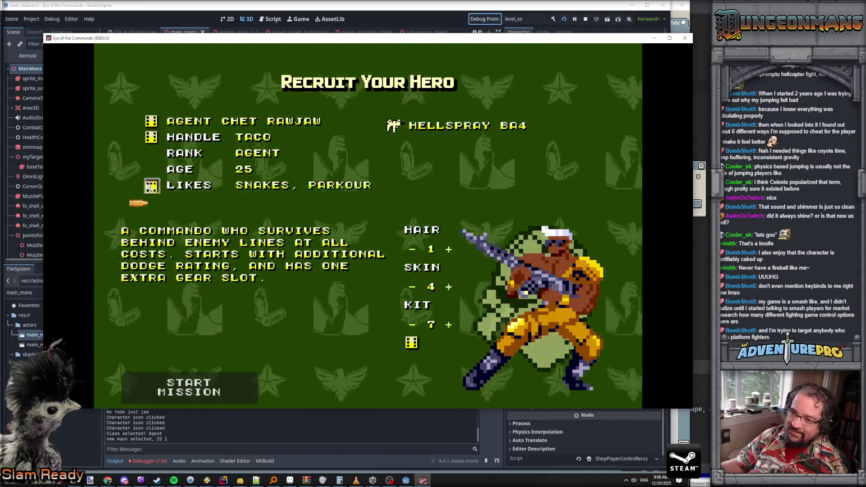
{"action": "left_click", "coordinate": [151, 187]}
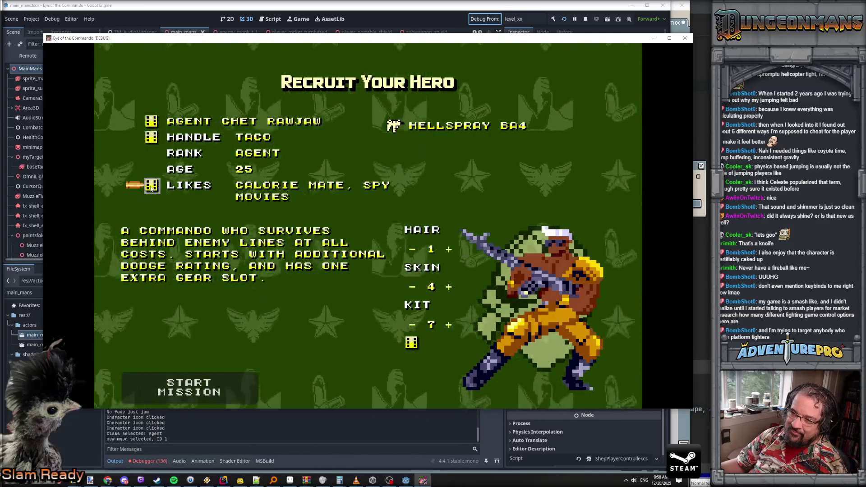
{"action": "left_click", "coordinate": [152, 187]}
{"action": "left_click", "coordinate": [152, 186]}
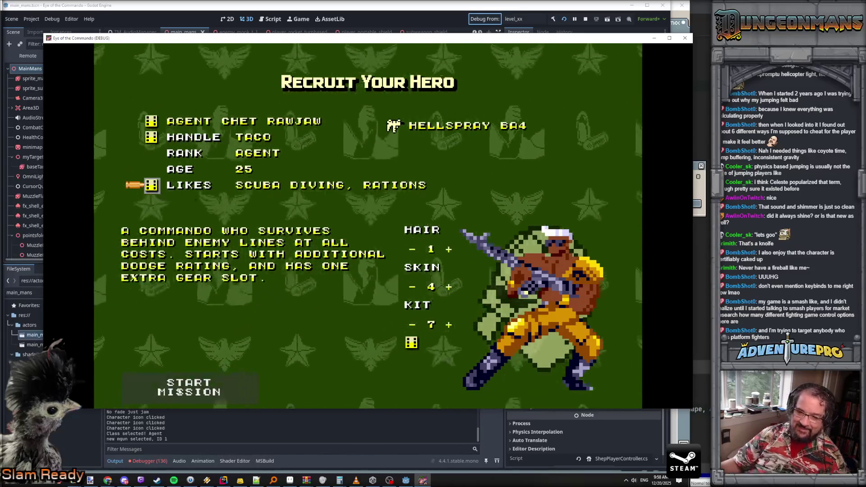
{"action": "left_click", "coordinate": [209, 382]}
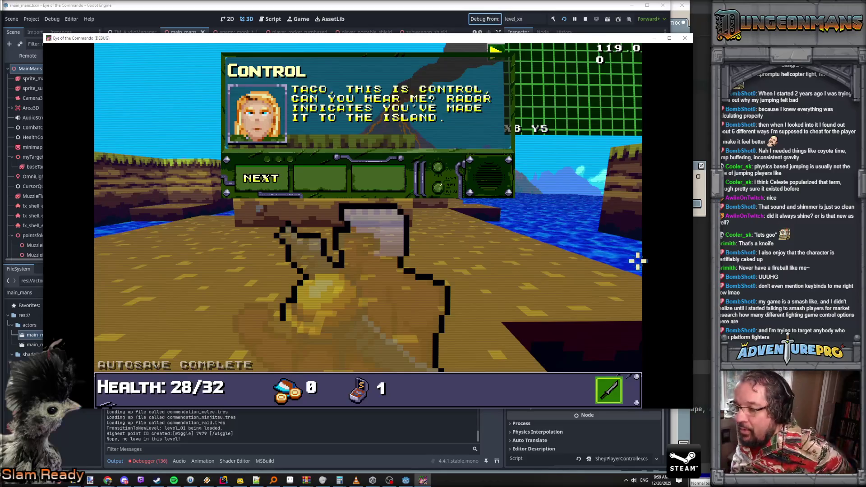
Step: Page through Control's island arrival briefing and close it
{"action": "left_click", "coordinate": [261, 179]}
{"action": "left_click", "coordinate": [263, 179]}
{"action": "left_click", "coordinate": [263, 179]}
{"action": "left_click", "coordinate": [263, 181]}
Step: Check the inventory, then pause the game and go to Options
{"action": "key", "text": "i"}
{"action": "key", "text": "i"}
{"action": "key", "text": "Escape"}
{"action": "left_click", "coordinate": [344, 224]}
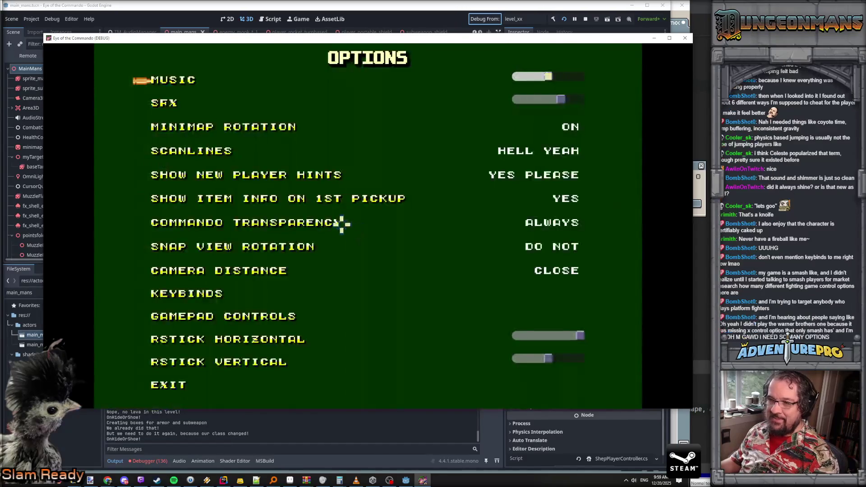
Step: Set commando transparency to Just Outline and camera distance to Normal, then resume play
{"action": "left_click", "coordinate": [294, 225]}
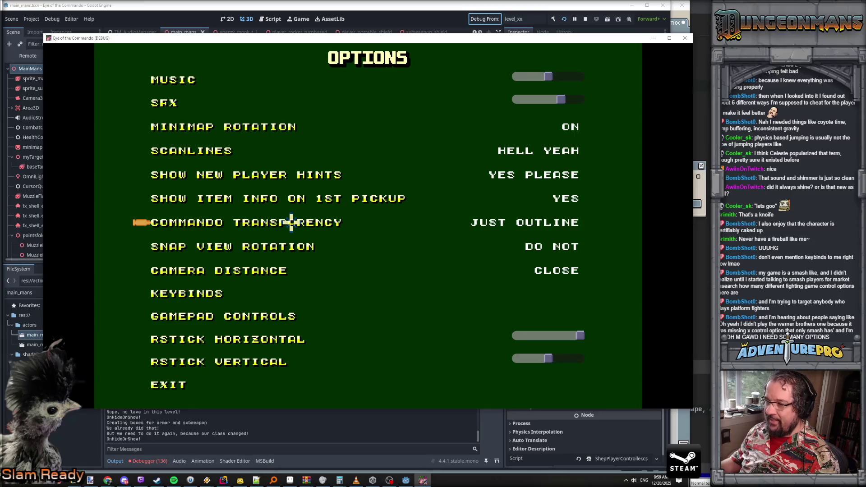
{"action": "left_click", "coordinate": [263, 247]}
{"action": "left_click", "coordinate": [264, 247]}
{"action": "left_click", "coordinate": [261, 269]}
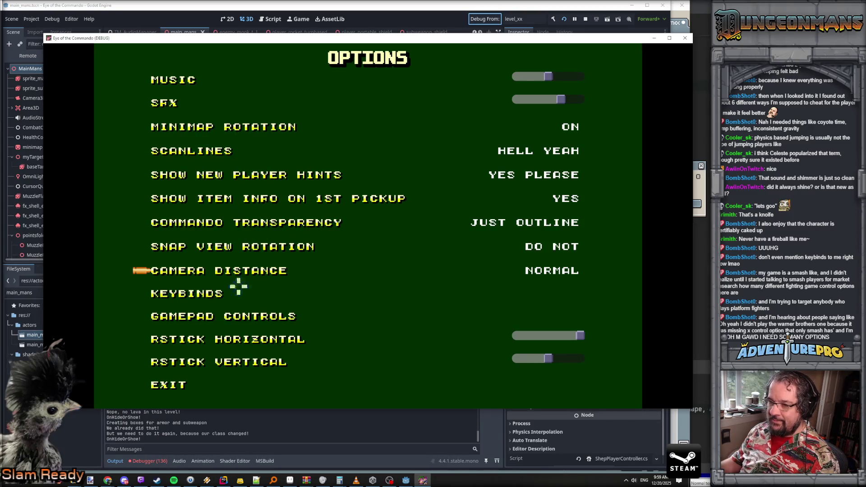
{"action": "left_click", "coordinate": [170, 386]}
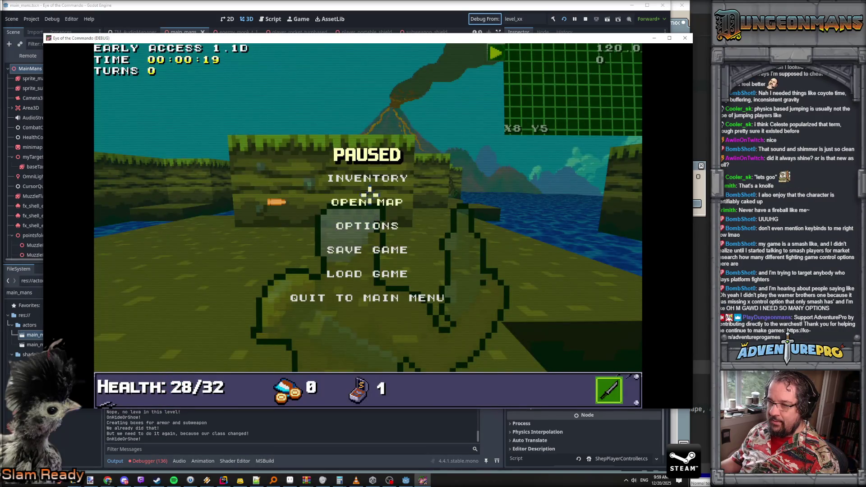
{"action": "key", "text": "Escape"}
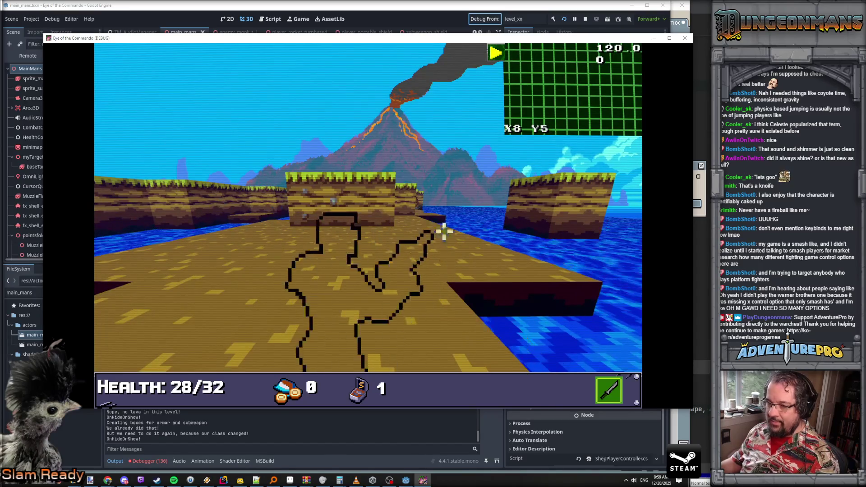
Step: Reopen Options, set commando transparency to When Moused Over, and resume gameplay
{"action": "key", "text": "grave"}
{"action": "key", "text": "grave"}
{"action": "key", "text": "Escape"}
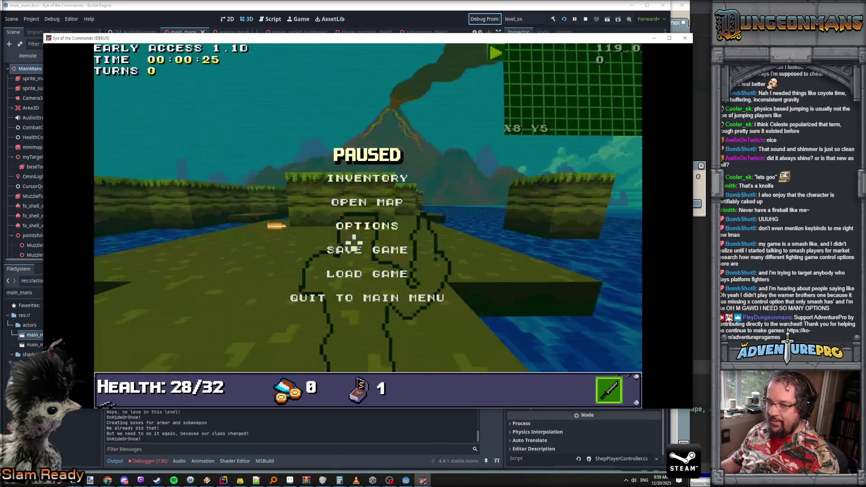
{"action": "left_click", "coordinate": [355, 228]}
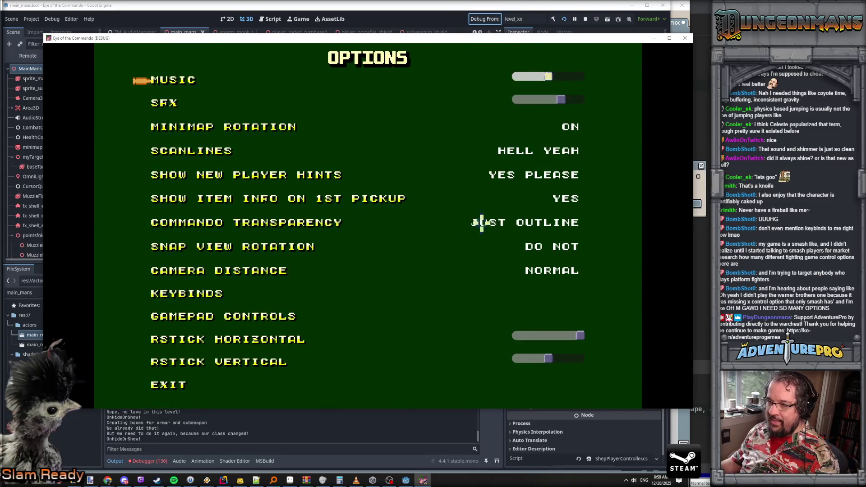
{"action": "left_click", "coordinate": [539, 226]}
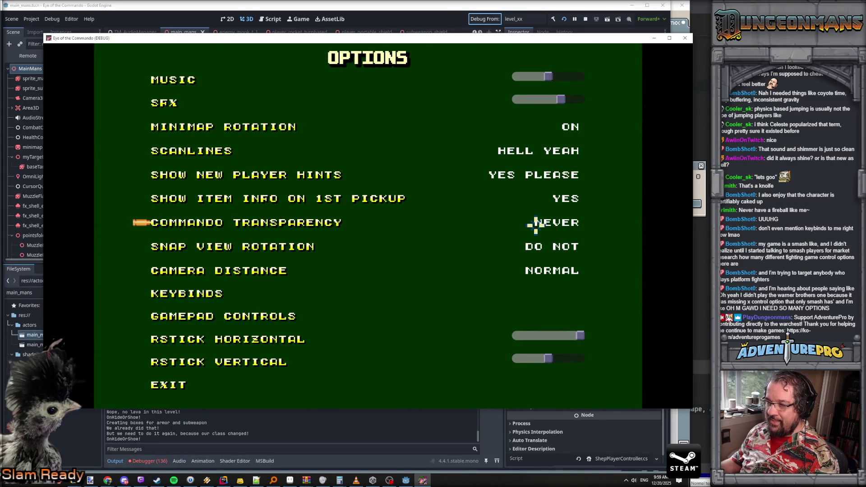
{"action": "left_click", "coordinate": [544, 226]}
{"action": "left_click", "coordinate": [545, 225]}
{"action": "left_click", "coordinate": [551, 225]}
{"action": "left_click", "coordinate": [557, 225]}
{"action": "left_click", "coordinate": [563, 227]}
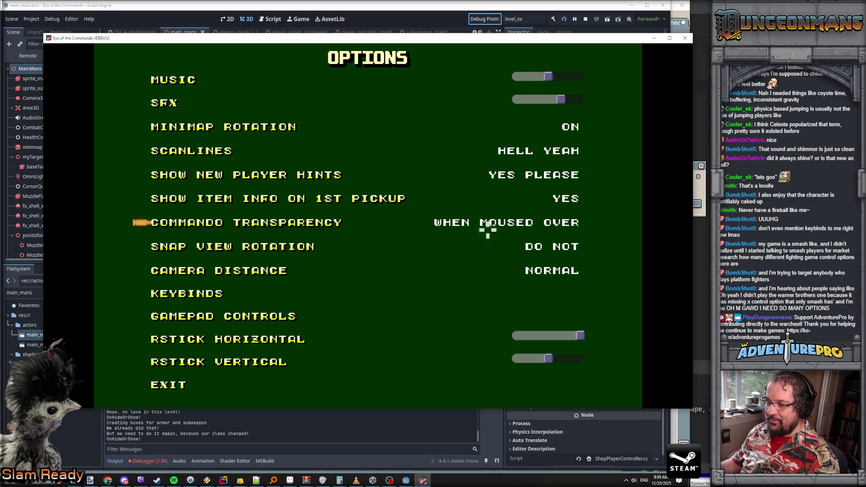
{"action": "left_click", "coordinate": [167, 384]}
{"action": "key", "text": "Escape"}
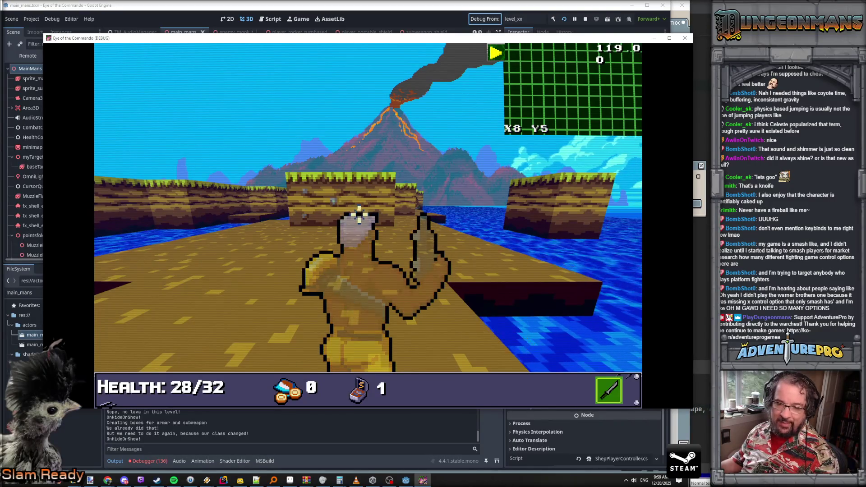
Step: Walk through the corridor to collect the Freedom Medal
{"action": "key", "text": "w"}
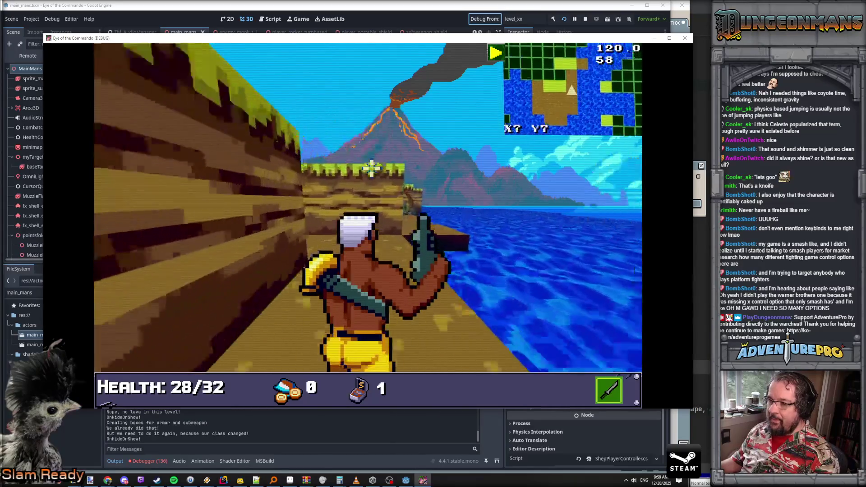
{"action": "key", "text": "w"}
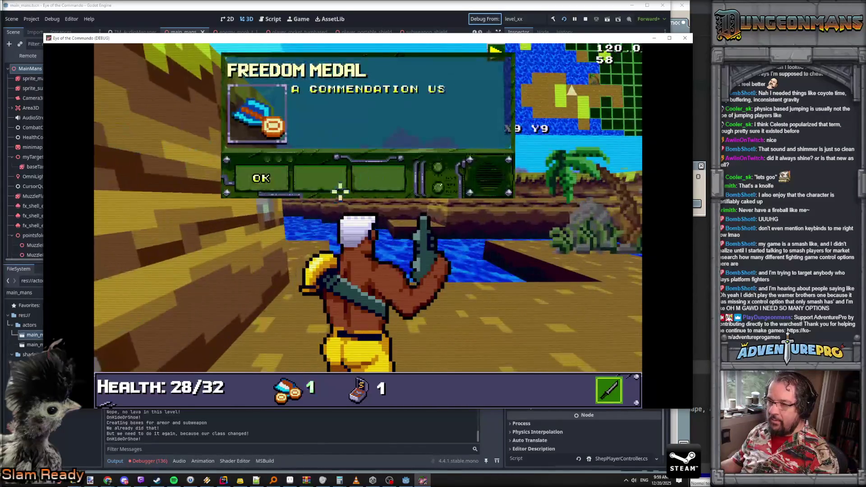
{"action": "left_click", "coordinate": [261, 179]}
Step: Walk along the river toward the volcano and dismiss Control's rough-landing remark
{"action": "key", "text": "a"}
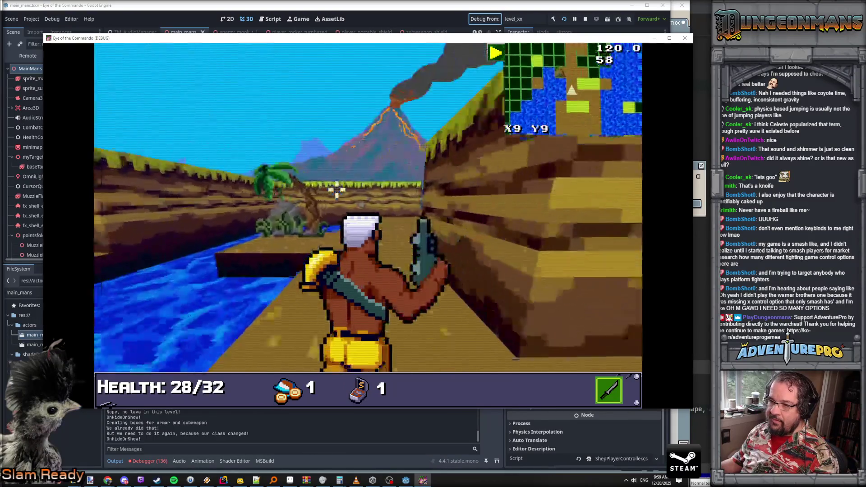
{"action": "key", "text": "w"}
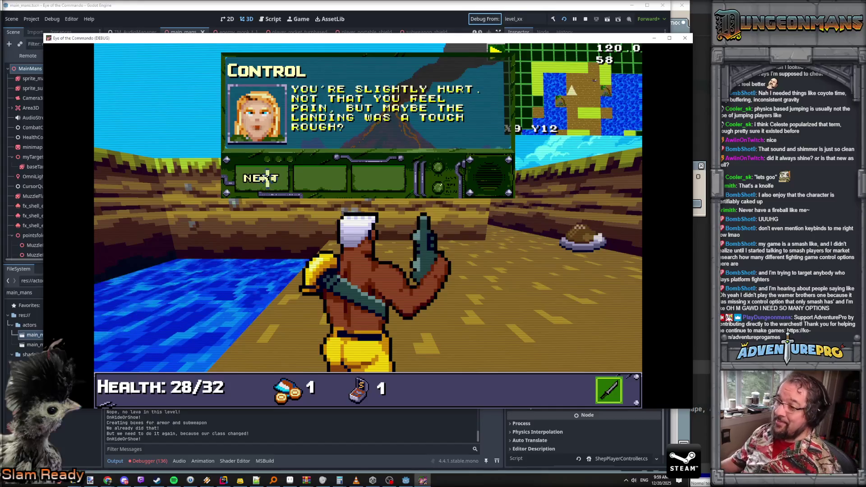
{"action": "left_click", "coordinate": [267, 178]}
{"action": "left_click", "coordinate": [266, 178]}
{"action": "left_click", "coordinate": [266, 178]}
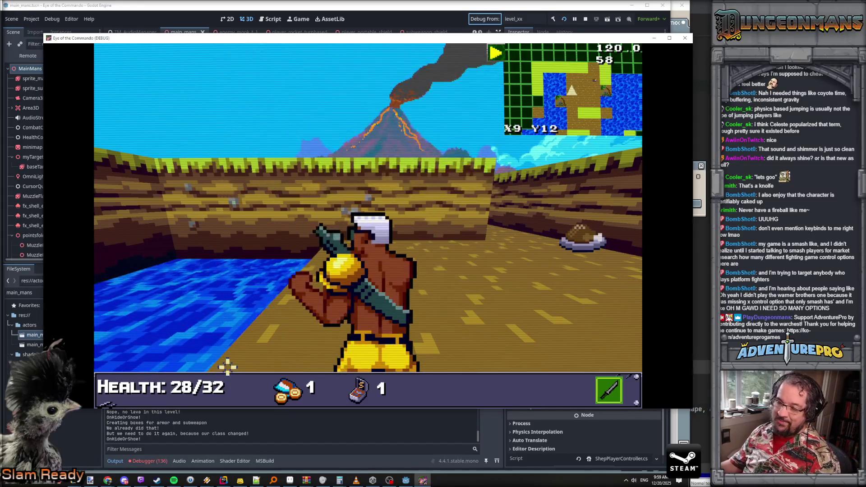
{"action": "key", "text": "w"}
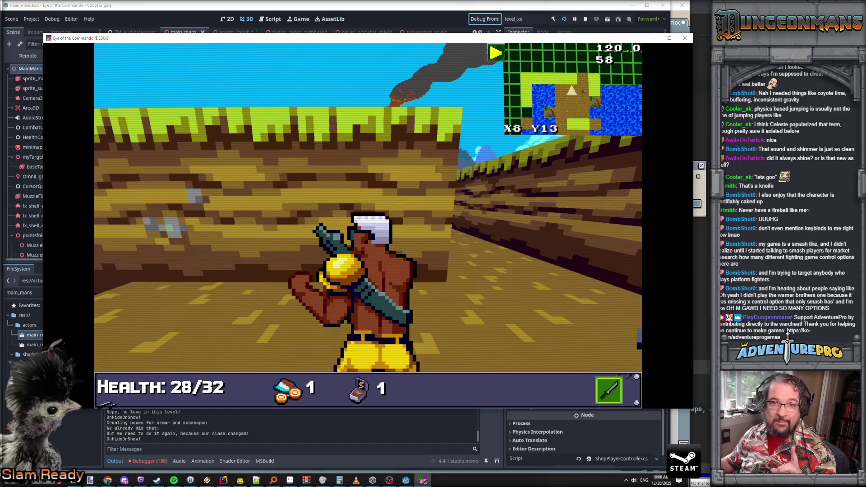
{"action": "key", "text": "alt+Tab"}
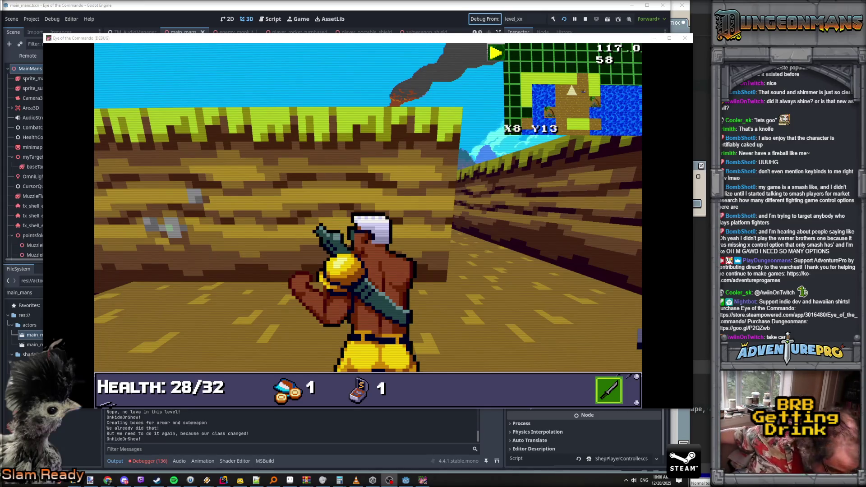
Step: Lower and then raise the system volume during the break
{"action": "key", "text": "XF86AudioLowerVolume"}
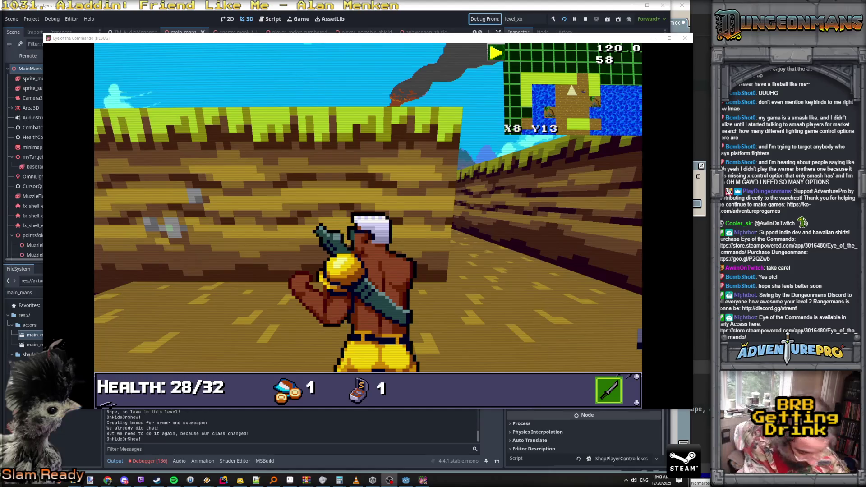
{"action": "key", "text": "XF86AudioRaiseVolume"}
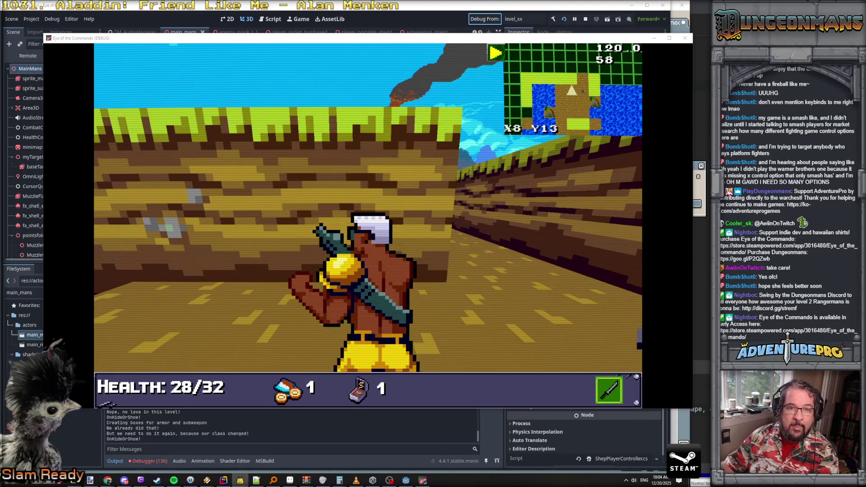
Step: Grab the Battle Chicken in the corridor and dismiss its popup and Control's message
{"action": "key", "text": "w"}
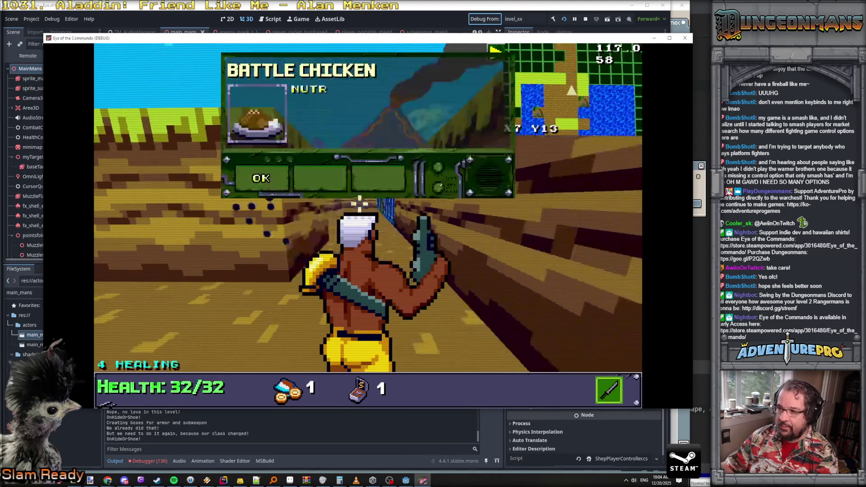
{"action": "left_click", "coordinate": [269, 182]}
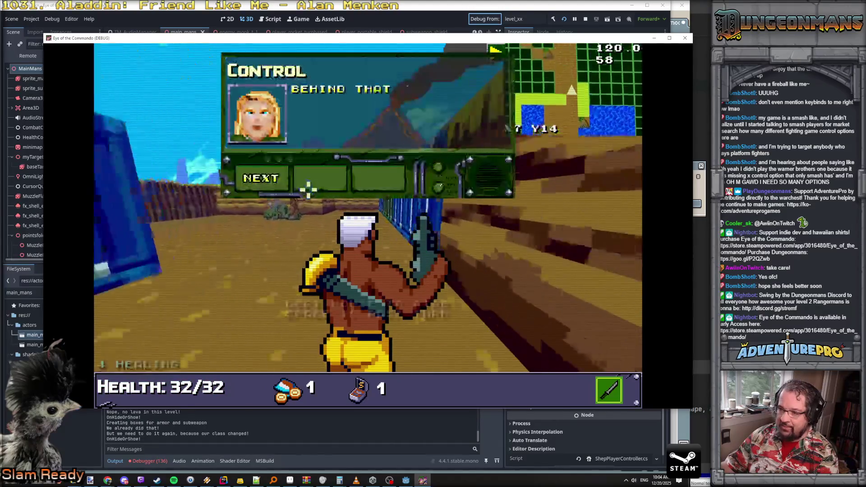
{"action": "left_click", "coordinate": [265, 178]}
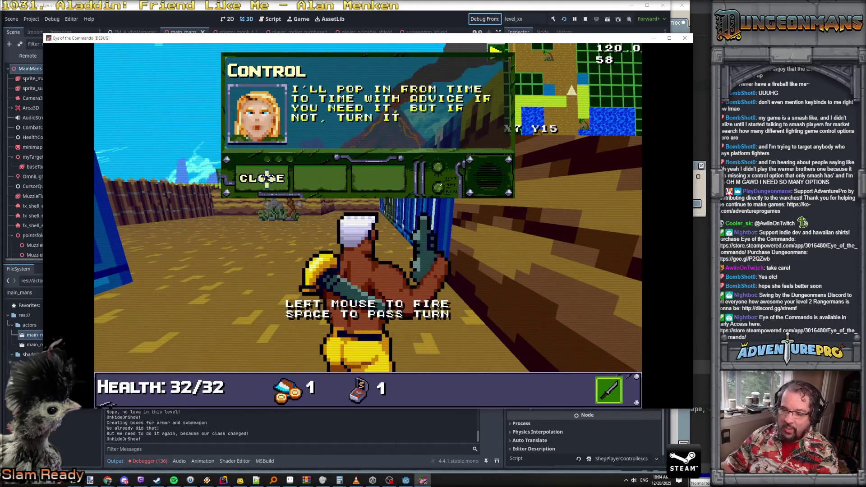
{"action": "left_click", "coordinate": [267, 178]}
Step: Shoot the blue crate and brick wall, then move past the crate toward the wooden fence
{"action": "key", "text": "a"}
{"action": "left_click", "coordinate": [354, 194]}
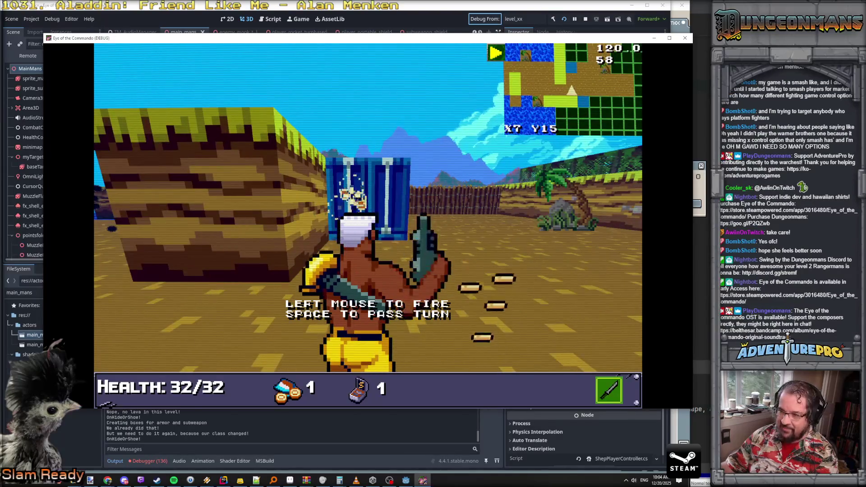
{"action": "left_click", "coordinate": [198, 203]}
{"action": "left_click", "coordinate": [243, 199]}
{"action": "key", "text": "d"}
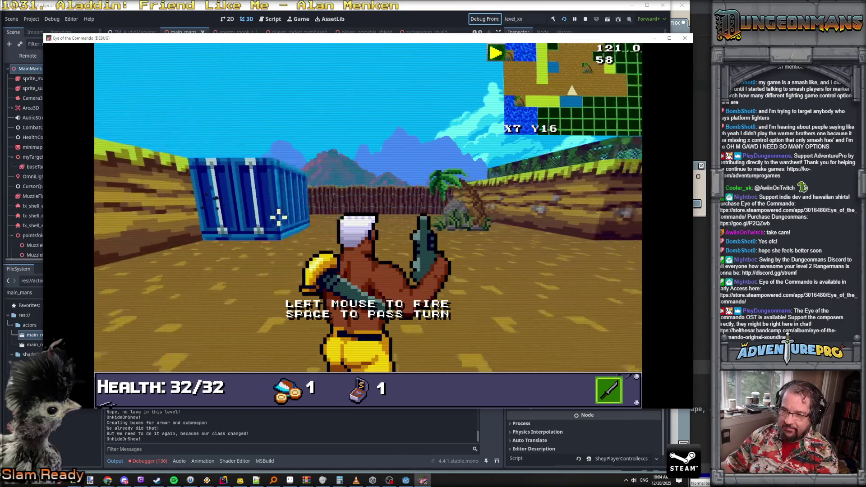
{"action": "key", "text": "w"}
{"action": "key", "text": "w"}
{"action": "left_click", "coordinate": [367, 200]}
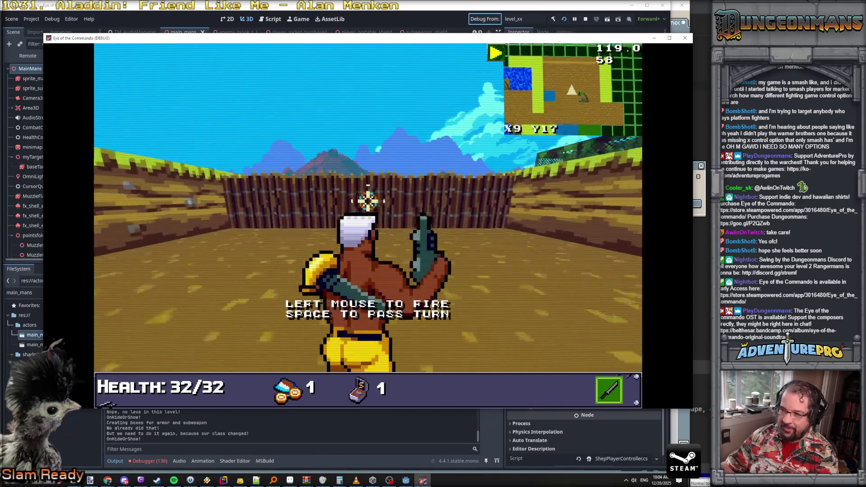
{"action": "key", "text": "w"}
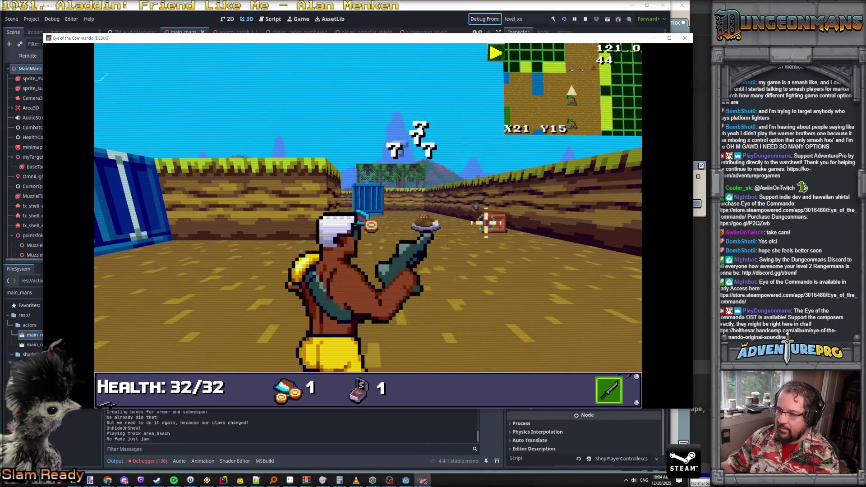
Step: Punch down the enemy soldier, collect the food, and walk to the Commando Knife tutorial
{"action": "key", "text": "w"}
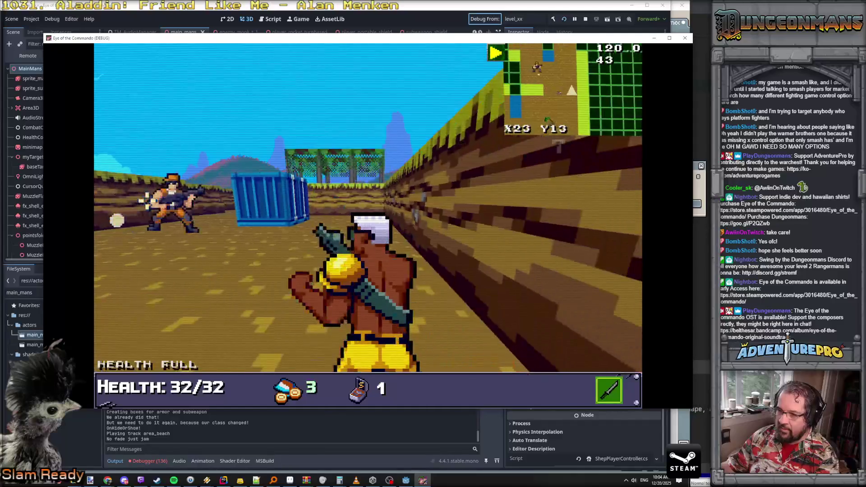
{"action": "left_click", "coordinate": [242, 202]}
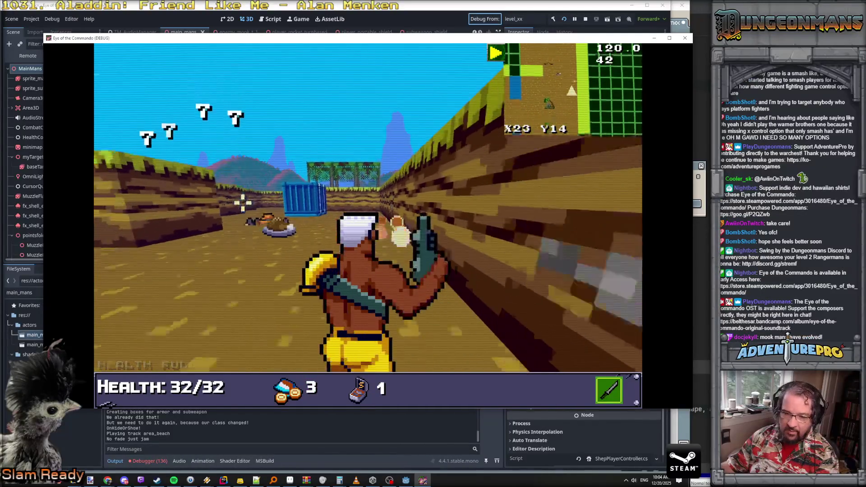
{"action": "key", "text": "a"}
{"action": "key", "text": "w"}
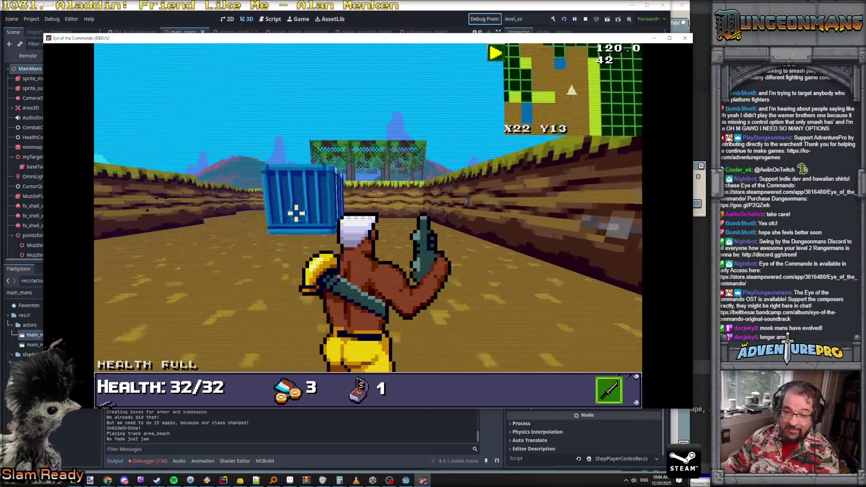
{"action": "key", "text": "w"}
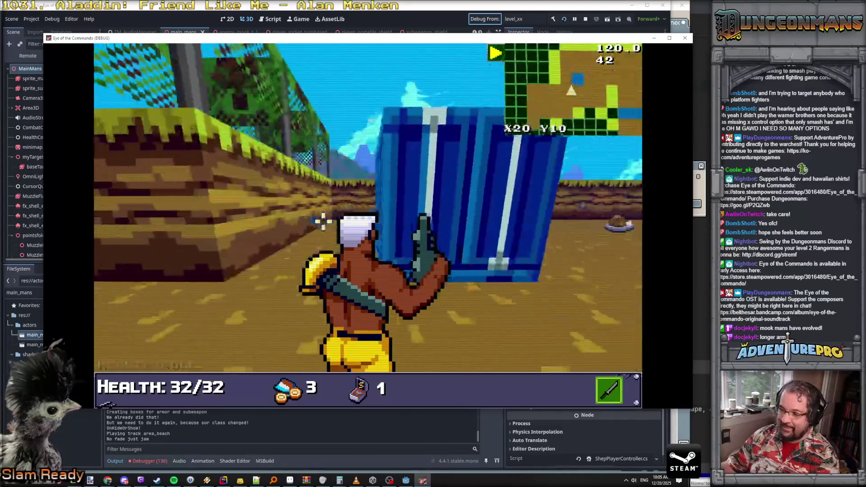
{"action": "key", "text": "w"}
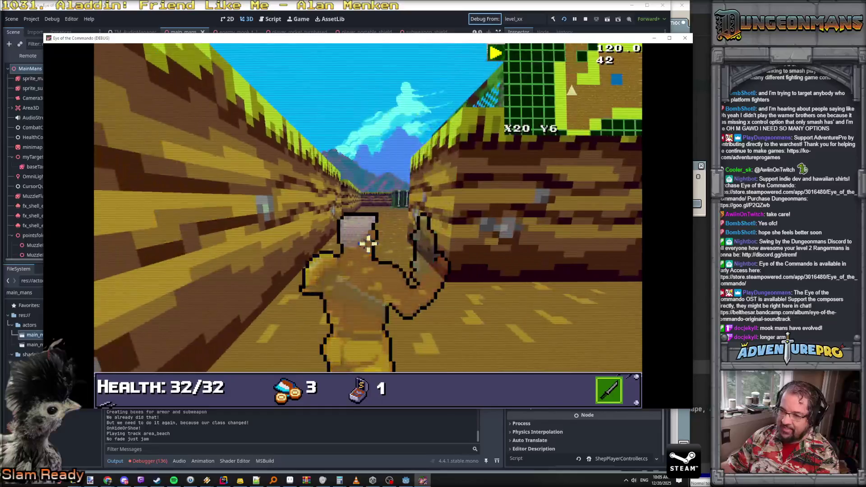
{"action": "key", "text": "w"}
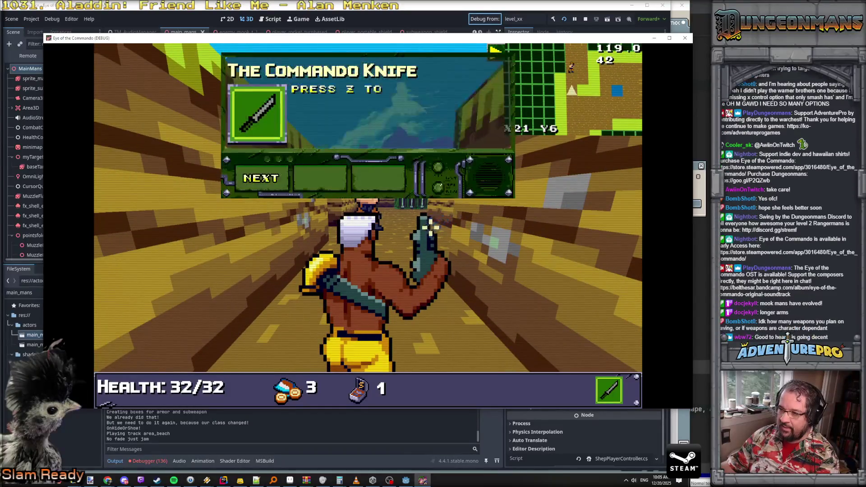
Step: Page through all Commando Knife tutorial pages and close it
{"action": "left_click", "coordinate": [266, 178]}
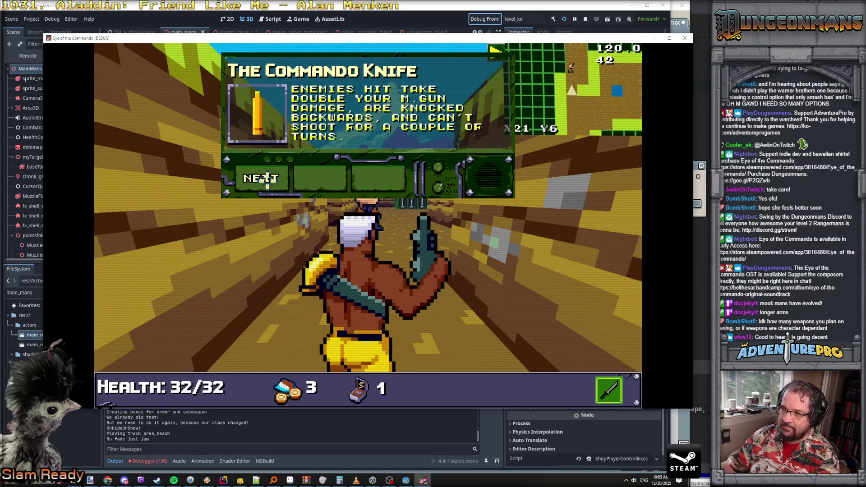
{"action": "left_click", "coordinate": [267, 179]}
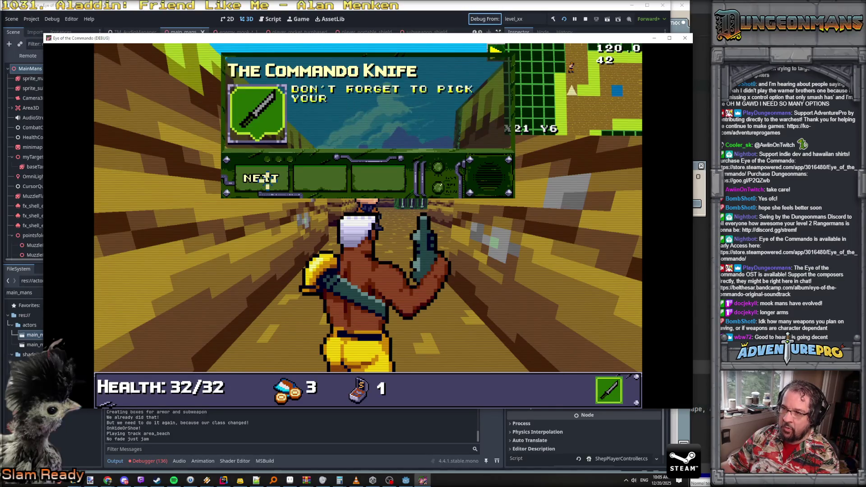
{"action": "left_click", "coordinate": [267, 178]}
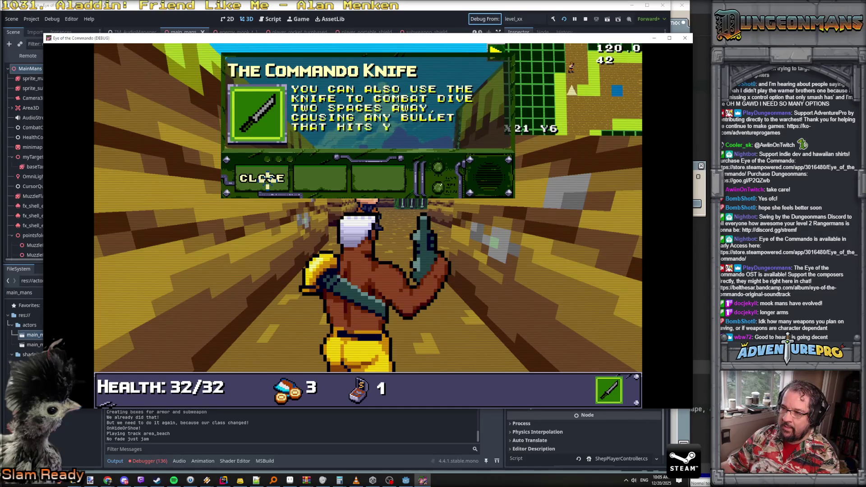
{"action": "left_click", "coordinate": [267, 178]}
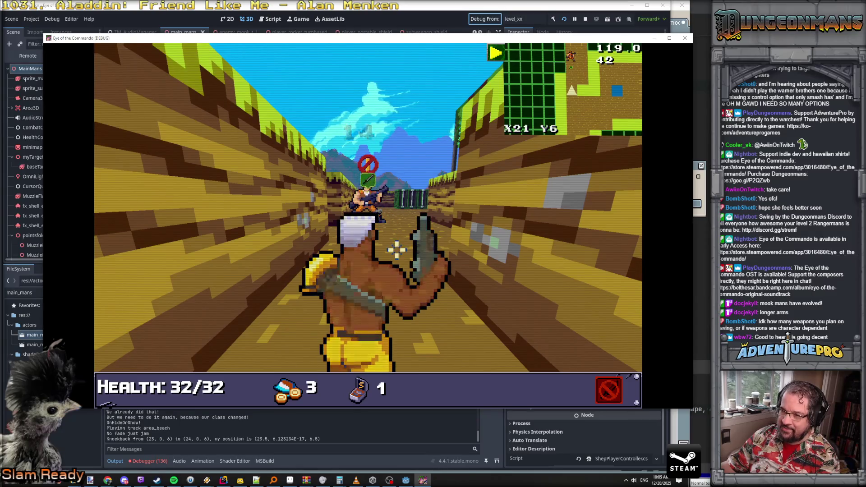
Step: Attack the enemy ahead and pick up the Commando Knife
{"action": "key", "text": "w"}
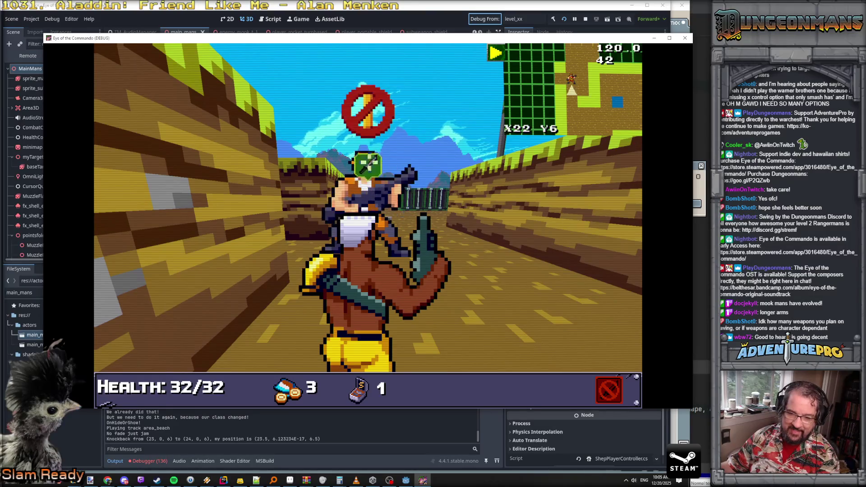
{"action": "key", "text": "space"}
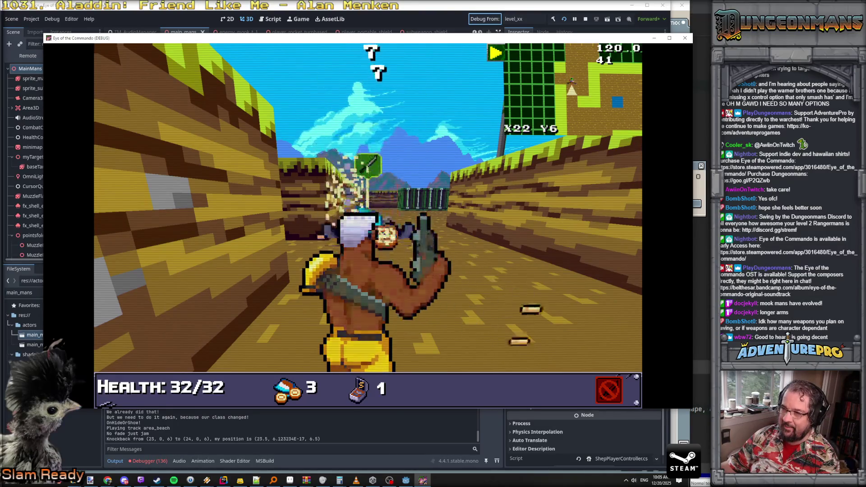
{"action": "key", "text": "w"}
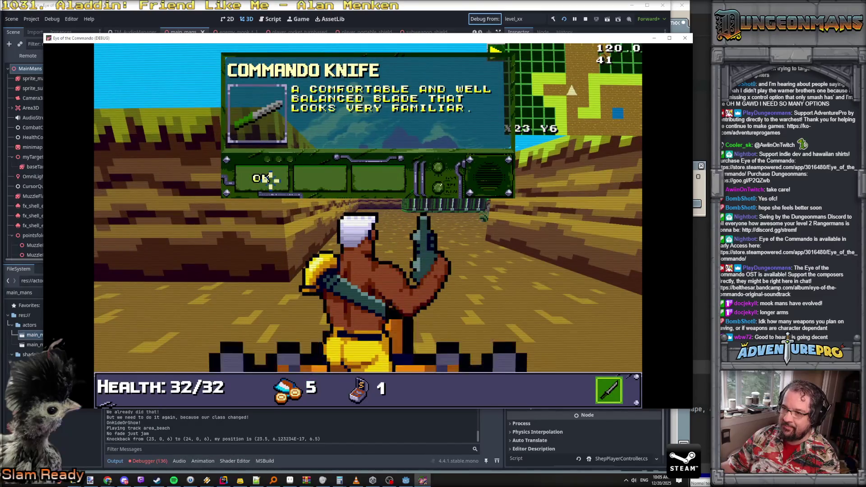
{"action": "left_click", "coordinate": [266, 178]}
Step: Advance along the fence, shooting the enemy beside it
{"action": "key", "text": "w"}
{"action": "key", "text": "w"}
{"action": "key", "text": "w"}
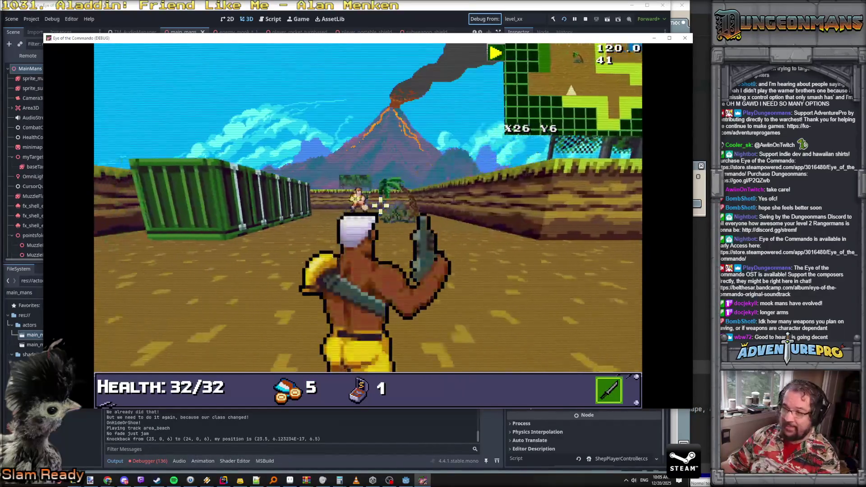
{"action": "key", "text": "w"}
{"action": "key", "text": "a"}
{"action": "key", "text": "w"}
{"action": "left_click", "coordinate": [437, 199]}
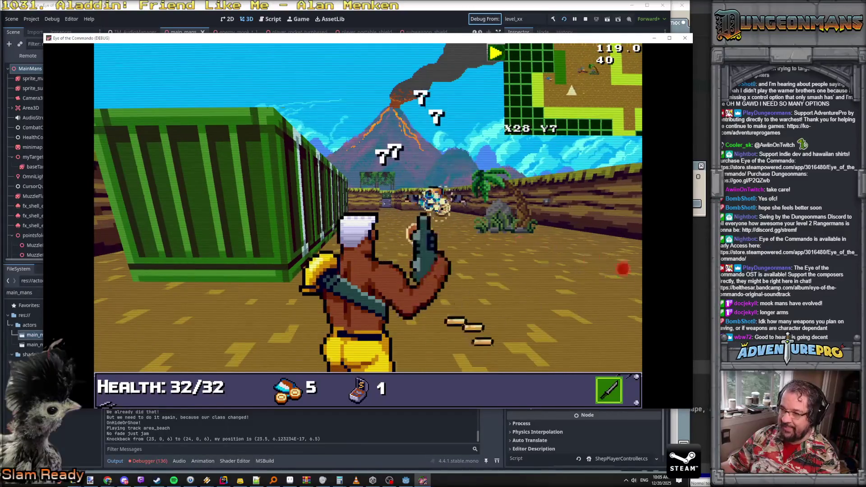
{"action": "key", "text": "w"}
{"action": "key", "text": "w"}
Step: Collect the ammo in the open area and walk down the walled corridor onto the crate
{"action": "key", "text": "w"}
{"action": "key", "text": "w"}
{"action": "key", "text": "w"}
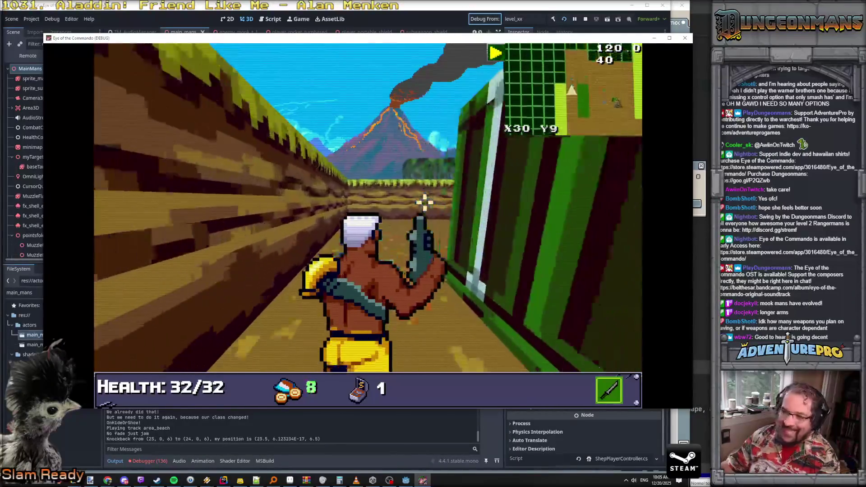
{"action": "key", "text": "a"}
{"action": "key", "text": "w"}
{"action": "key", "text": "w"}
{"action": "key", "text": "a"}
{"action": "key", "text": "a"}
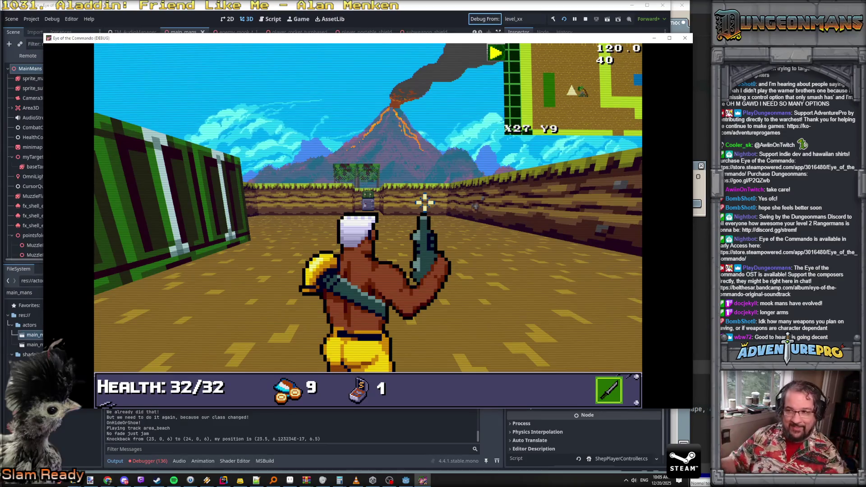
{"action": "key", "text": "w"}
{"action": "key", "text": "w"}
{"action": "key", "text": "w"}
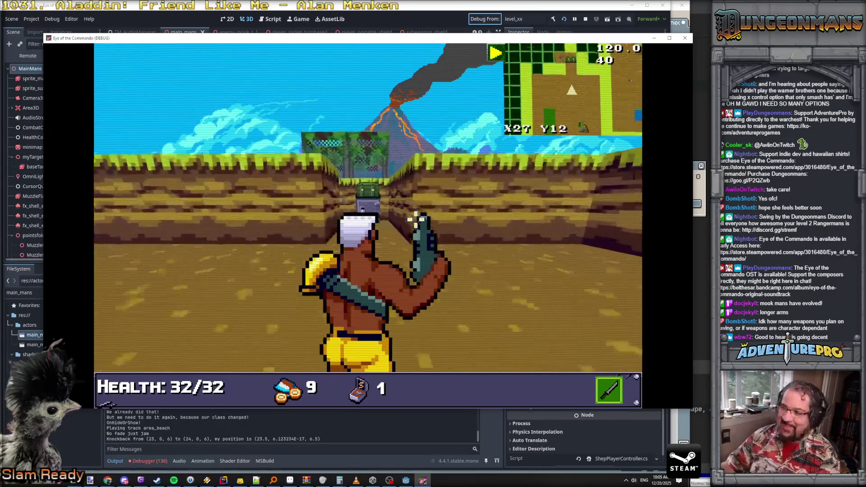
{"action": "key", "text": "w"}
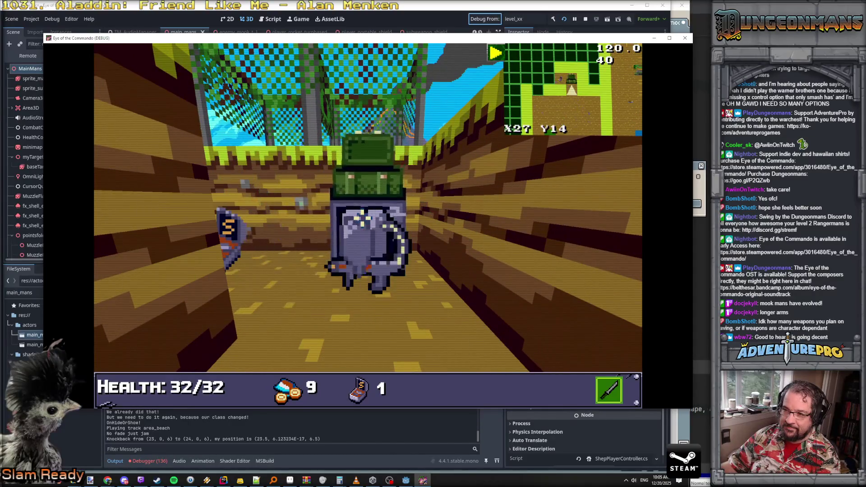
{"action": "key", "text": "w"}
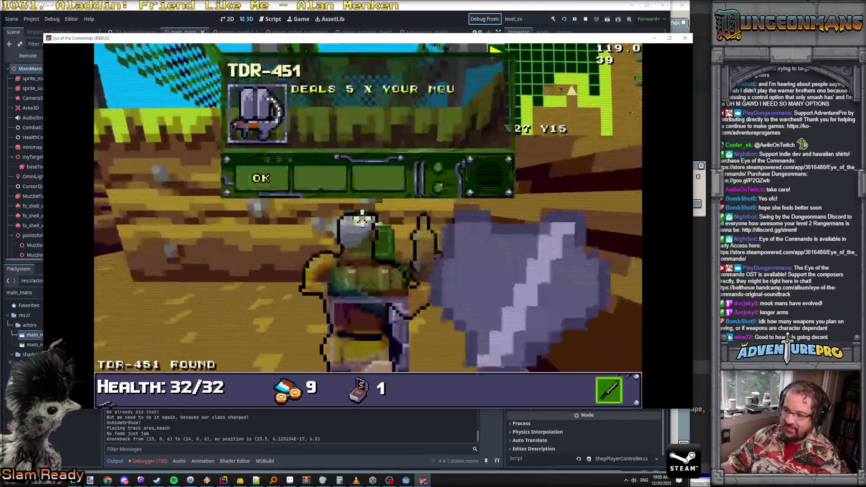
Step: Collect the TDR-451 and the S Ammo pickup
{"action": "left_click", "coordinate": [273, 180]}
{"action": "key", "text": "d"}
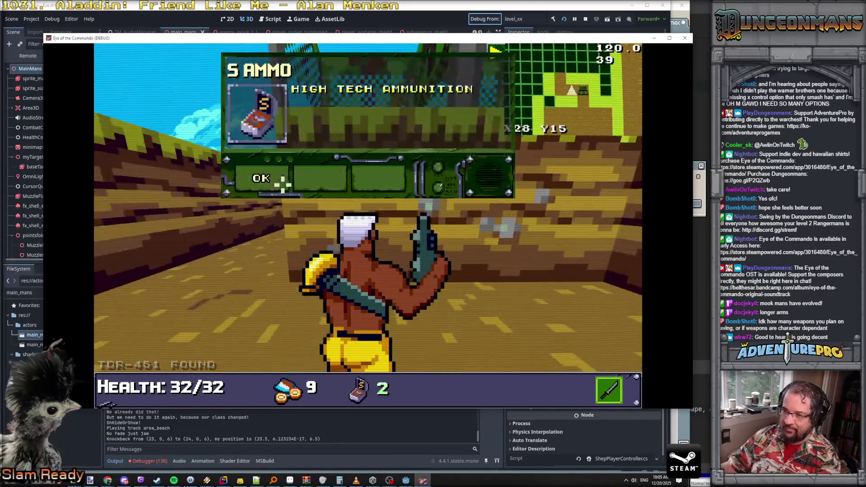
{"action": "left_click", "coordinate": [265, 177]}
Step: Read through Control's flamethrower equip tutorial and close it
{"action": "key", "text": "d"}
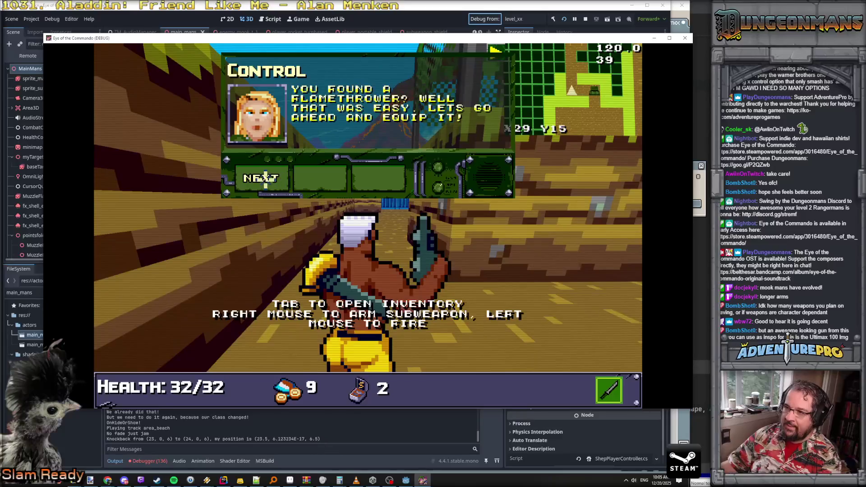
{"action": "left_click", "coordinate": [265, 180]}
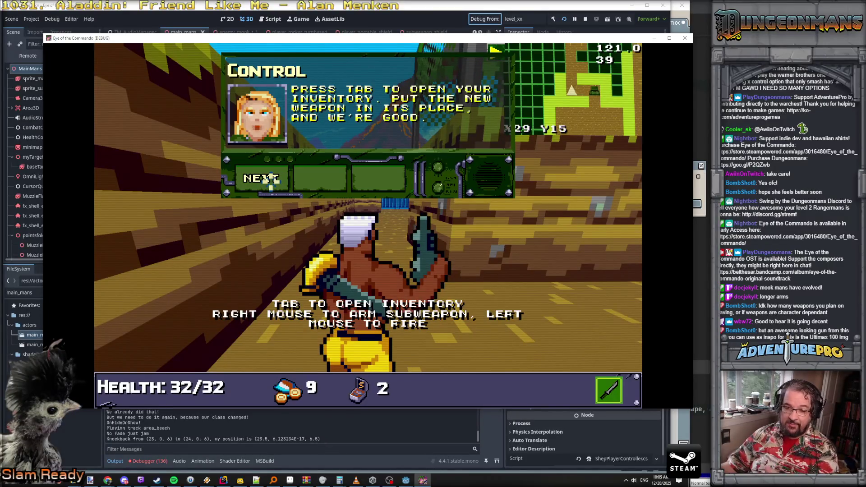
{"action": "left_click", "coordinate": [271, 180]}
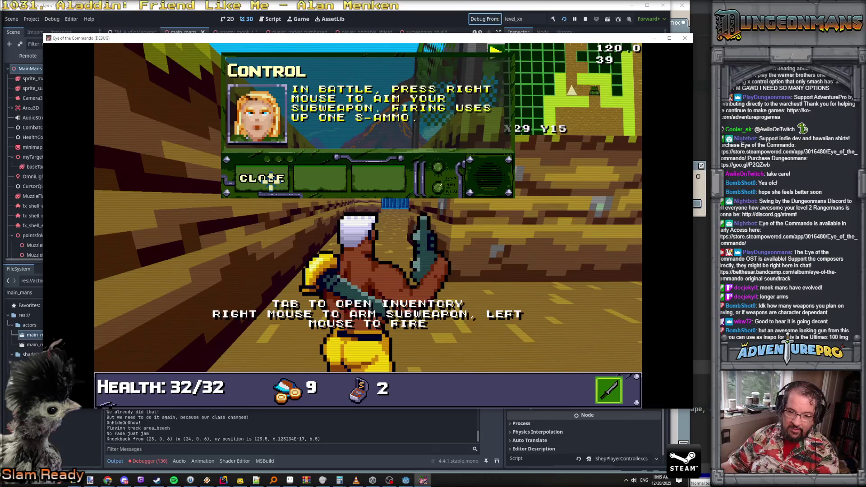
{"action": "left_click", "coordinate": [261, 178]}
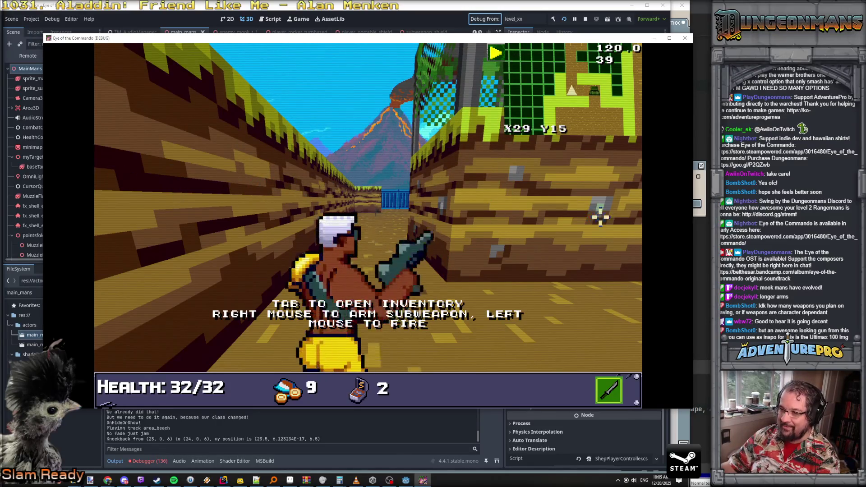
Step: Equip the TDR-451 in the Sub Weapon slot from the inventory
{"action": "key", "text": "Tab"}
{"action": "left_click", "coordinate": [142, 223]}
{"action": "key", "text": "Tab"}
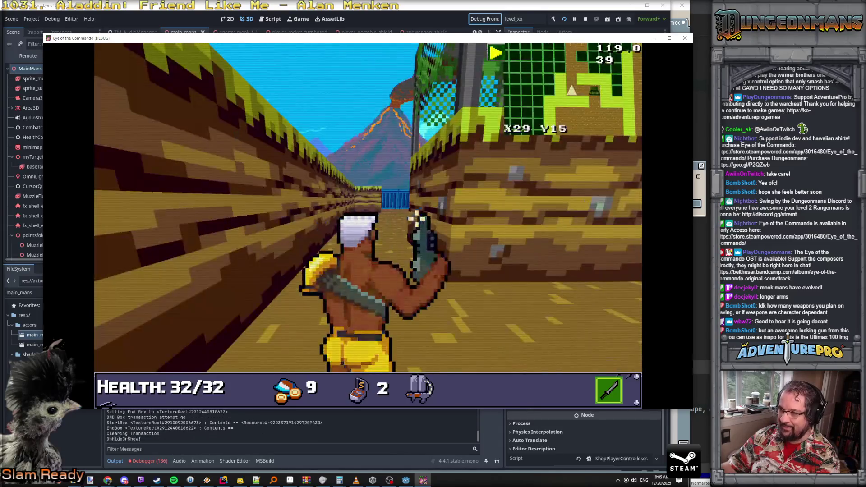
Step: Shoot the enemies by the blue container, fire one subweapon blast, then step back
{"action": "key", "text": "w"}
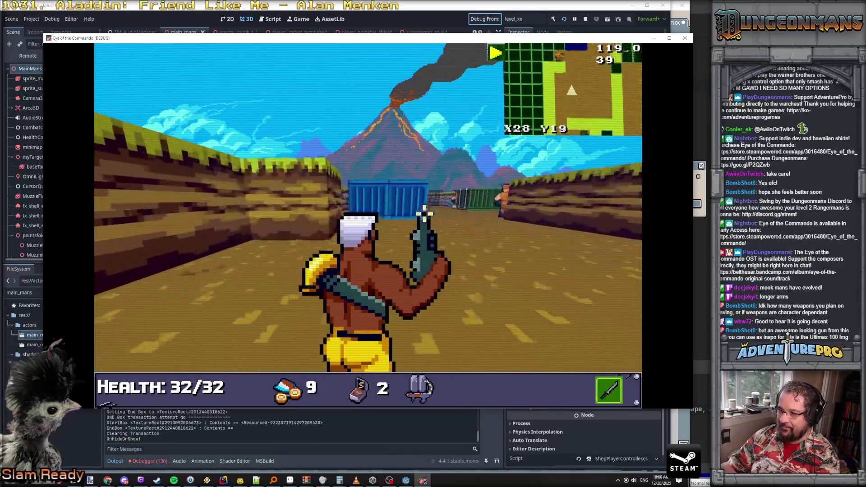
{"action": "left_click", "coordinate": [408, 212]}
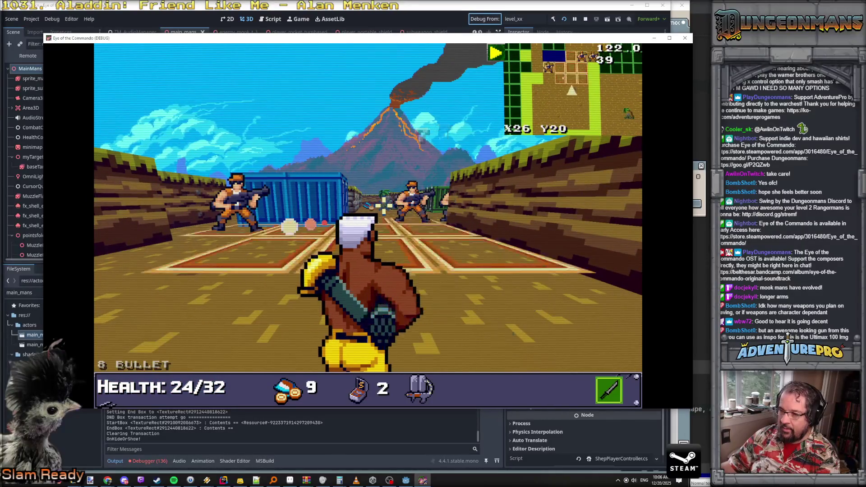
{"action": "right_click", "coordinate": [382, 205]}
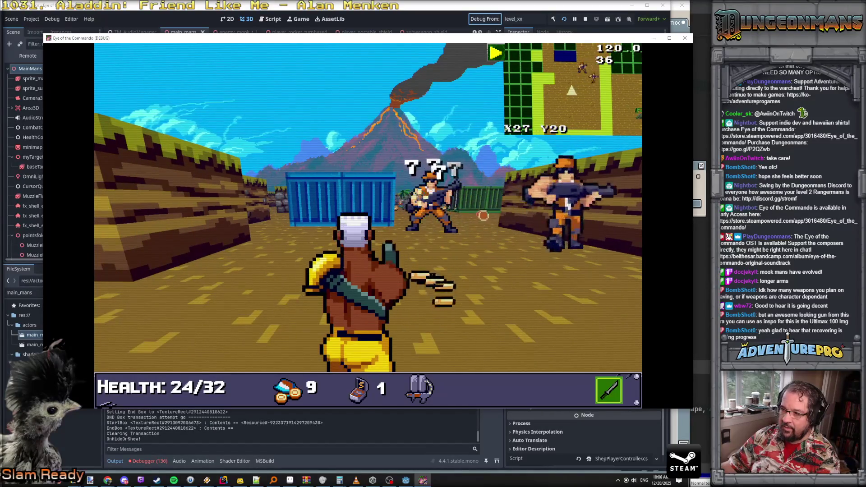
{"action": "key", "text": "s"}
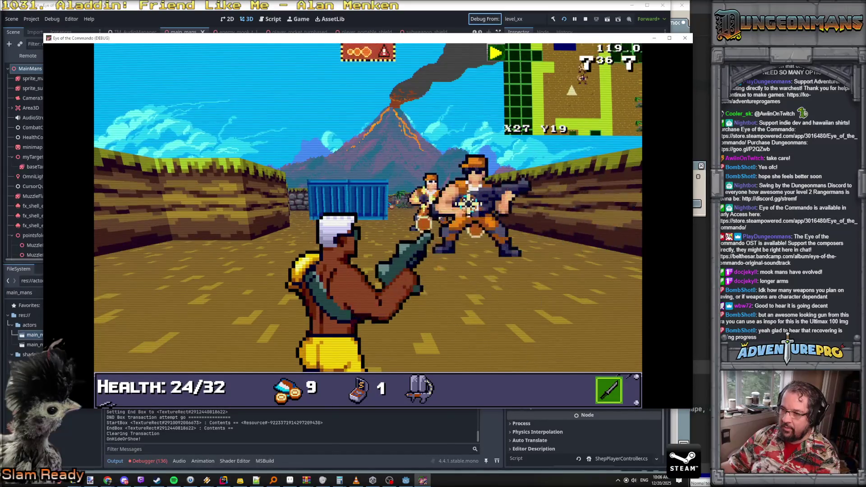
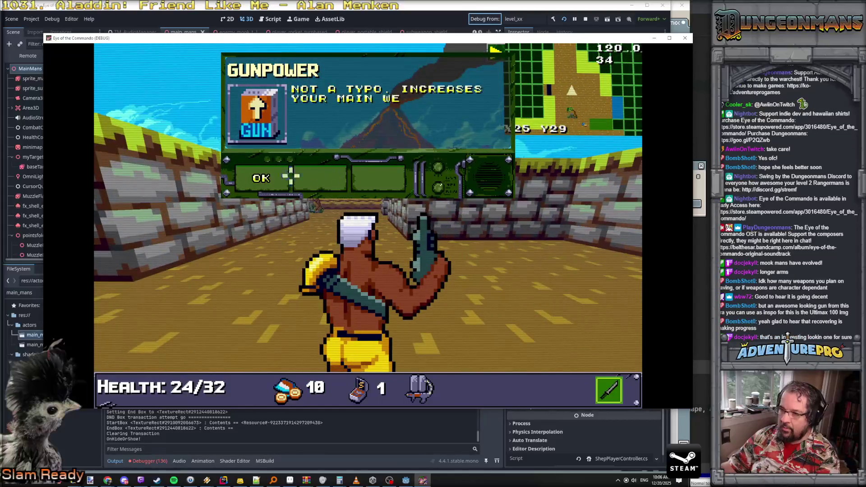
Step: Collect the Gunpower, medal and Light Armored Vest pickups, dismissing each notice
{"action": "left_click", "coordinate": [263, 178]}
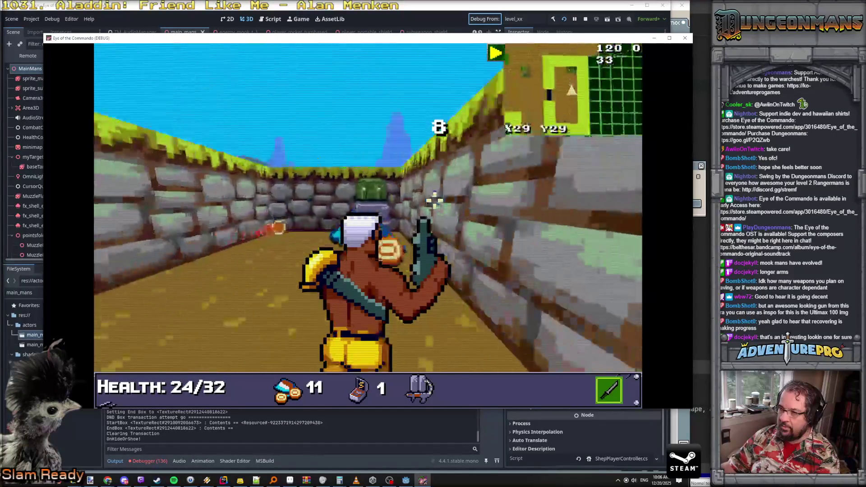
{"action": "left_click", "coordinate": [266, 180]}
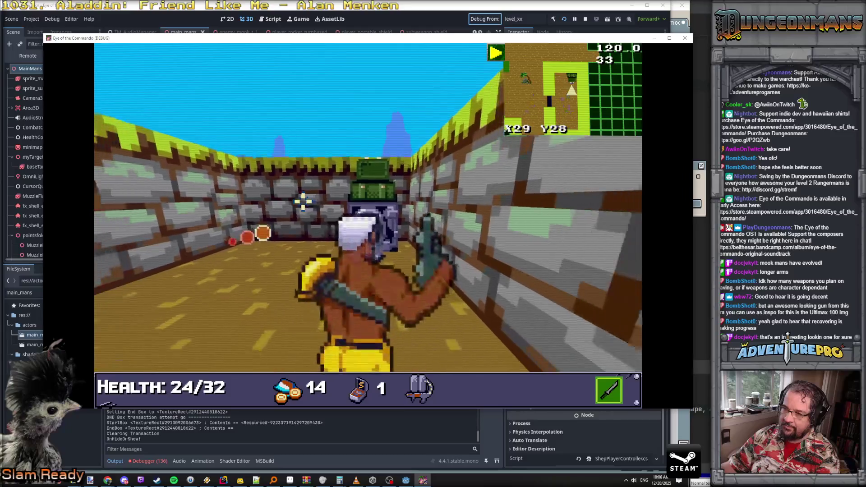
{"action": "key", "text": "w"}
{"action": "left_click", "coordinate": [267, 178]}
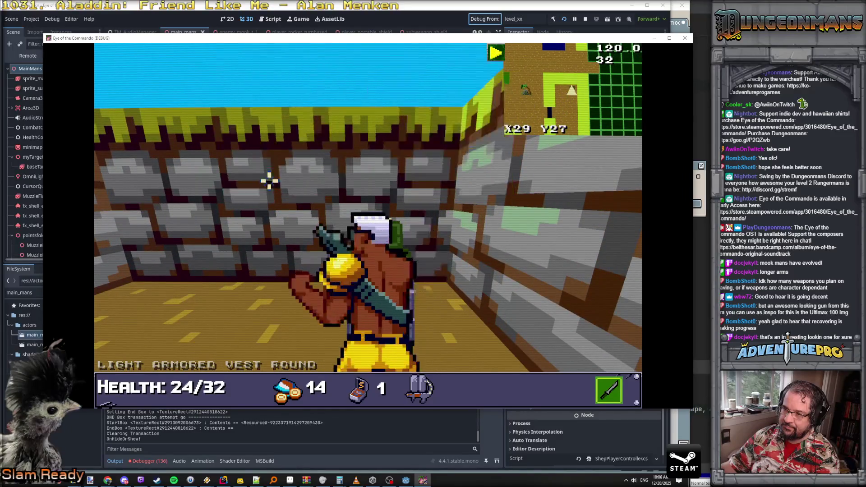
Step: Walk back out of the walled corridor toward the volcano
{"action": "key", "text": "a"}
{"action": "key", "text": "w"}
{"action": "key", "text": "w"}
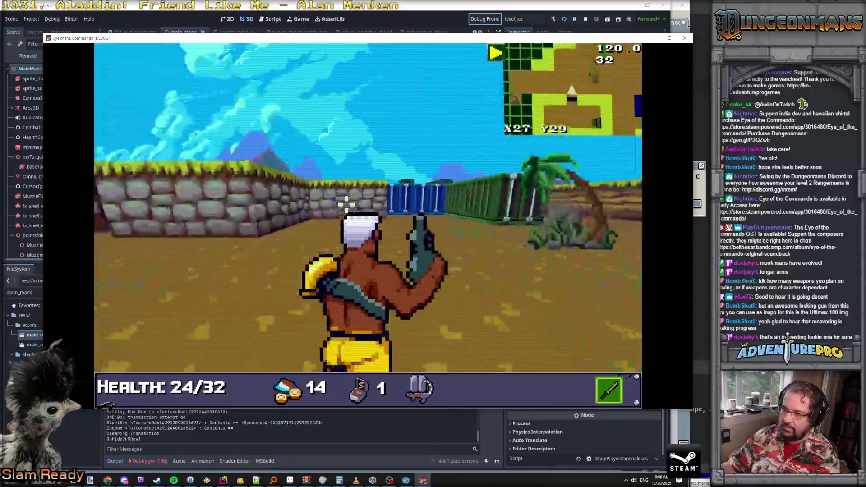
{"action": "key", "text": "a"}
{"action": "key", "text": "a"}
{"action": "key", "text": "w"}
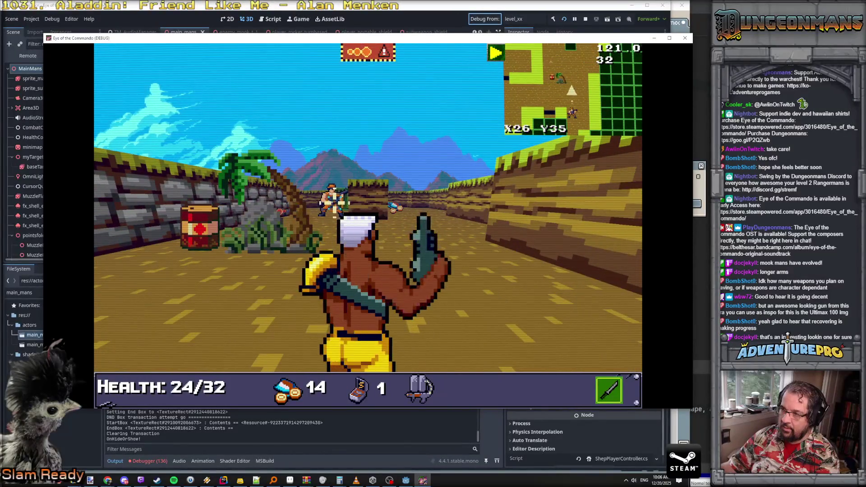
{"action": "key", "text": "d"}
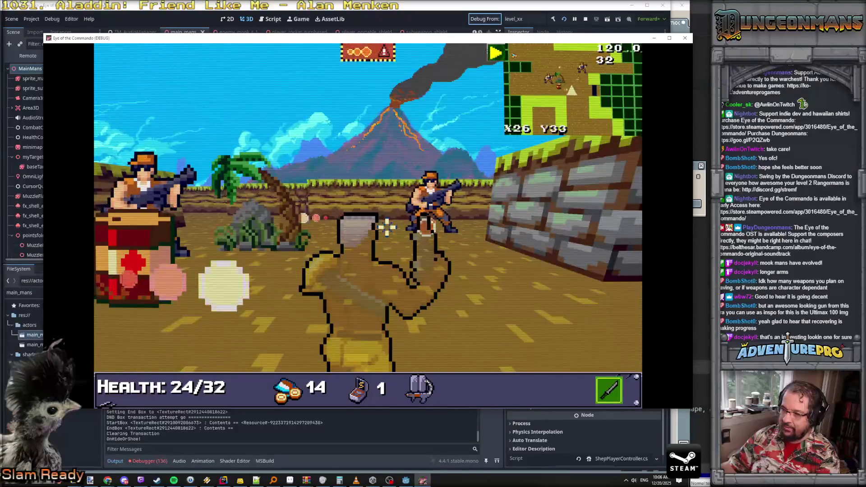
{"action": "key", "text": "q"}
Step: Swap weapons, fire at the enemy near the barrel, and enter the secret corridor
{"action": "key", "text": "w"}
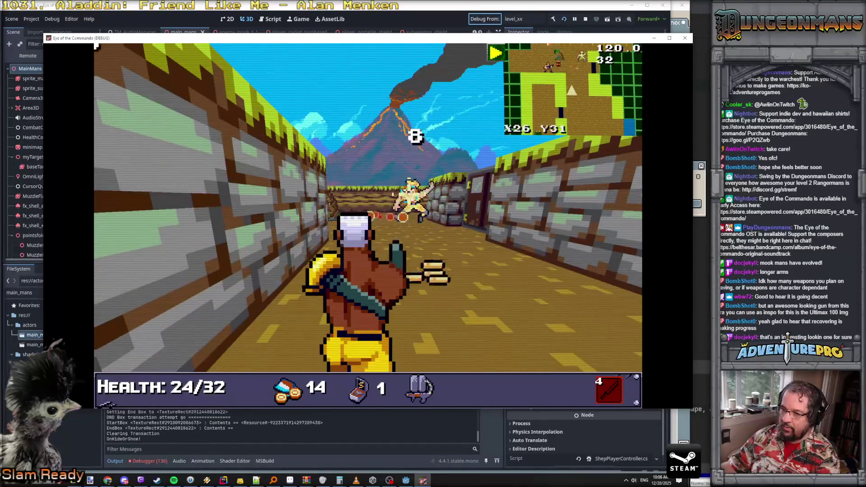
{"action": "key", "text": "d"}
{"action": "key", "text": "q"}
{"action": "key", "text": "s"}
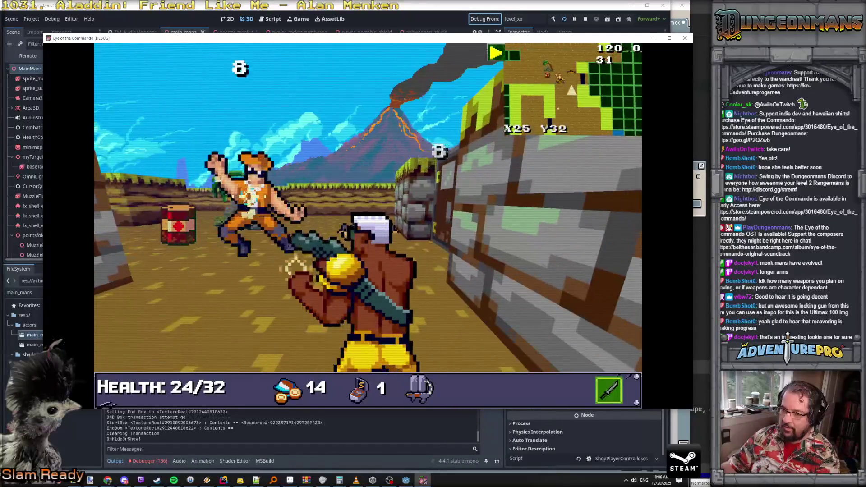
{"action": "key", "text": "d"}
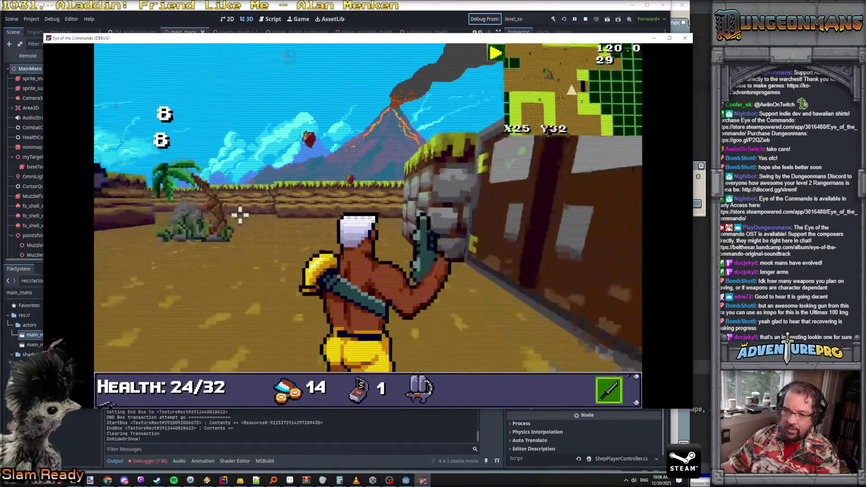
{"action": "key", "text": "w"}
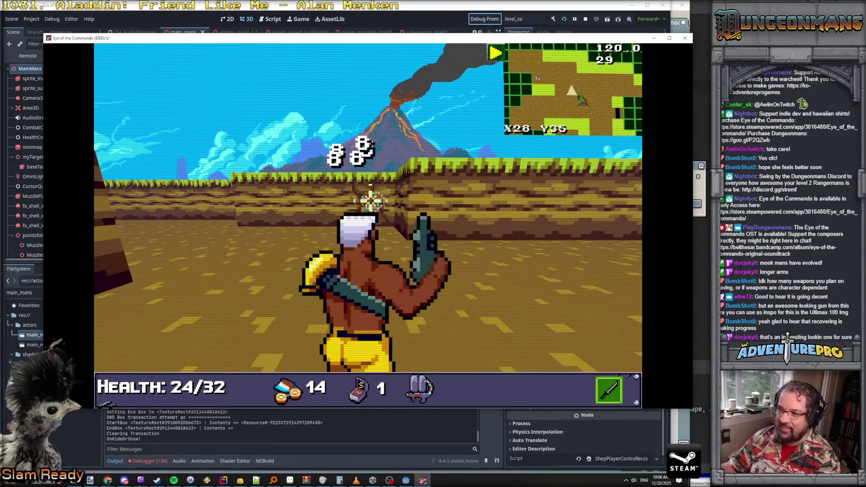
{"action": "key", "text": "w"}
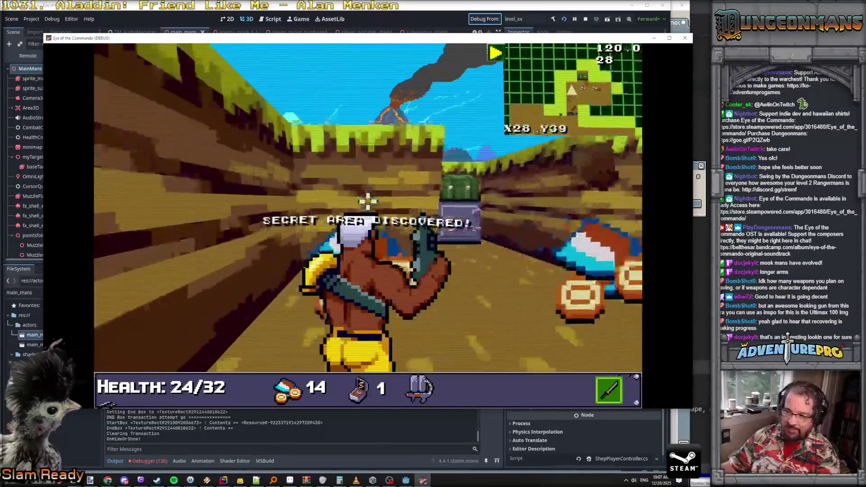
Step: Pick up the secret area's ammo and Proof of Strength, raising health to 28/36
{"action": "key", "text": "a"}
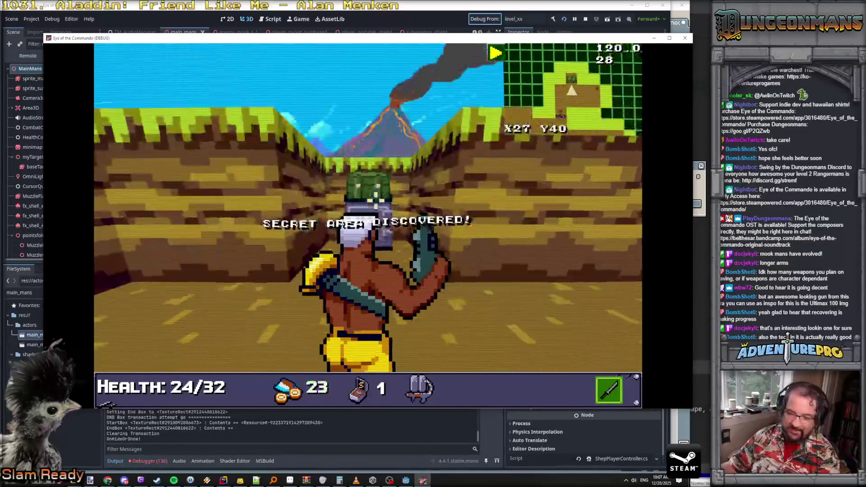
{"action": "key", "text": "w"}
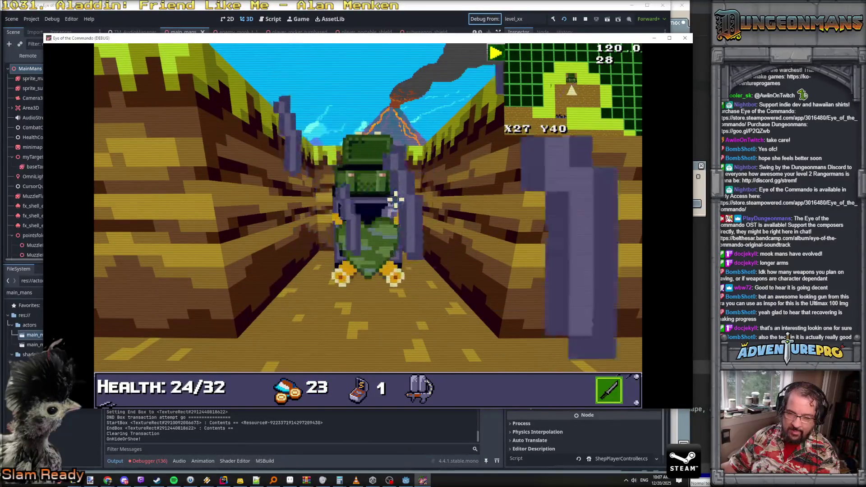
{"action": "key", "text": "w"}
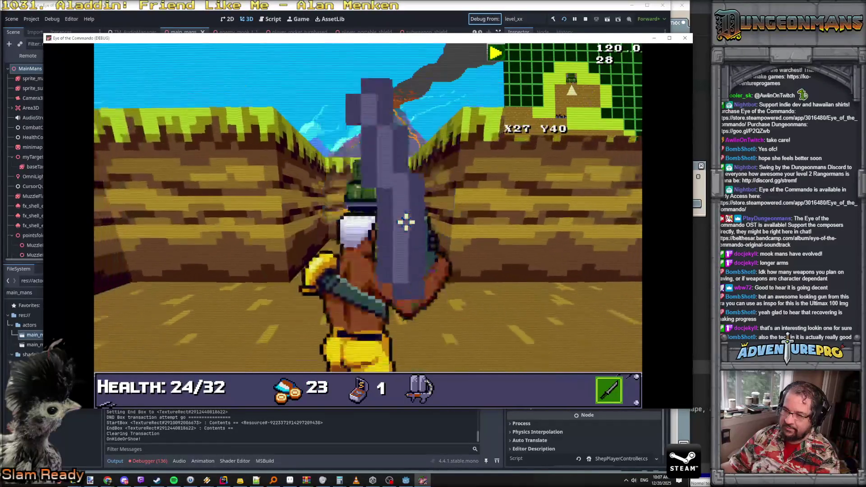
{"action": "left_click", "coordinate": [270, 180]}
{"action": "key", "text": "s"}
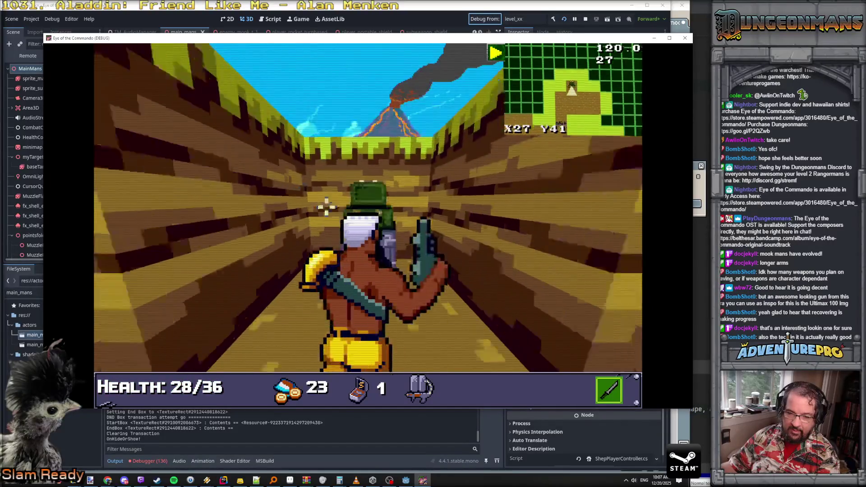
{"action": "key", "text": "a"}
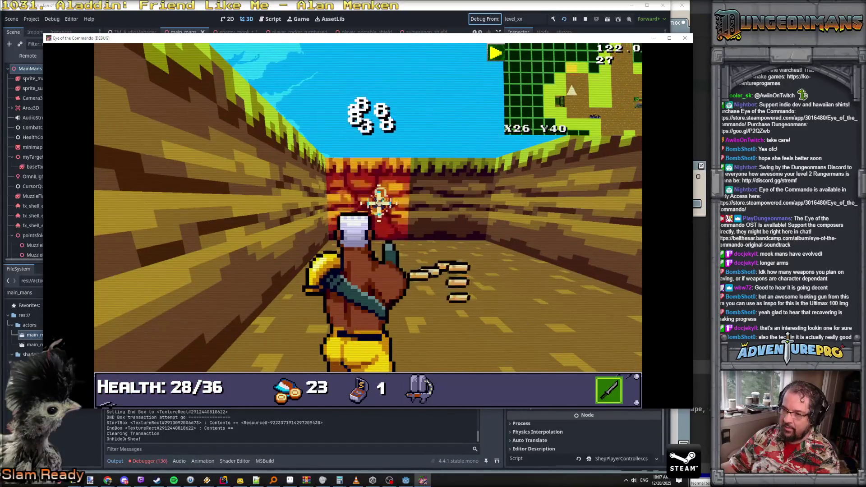
Step: Head back along the corridor and shoot the enemy by the blue containers
{"action": "left_click", "coordinate": [379, 201]}
{"action": "key", "text": "w"}
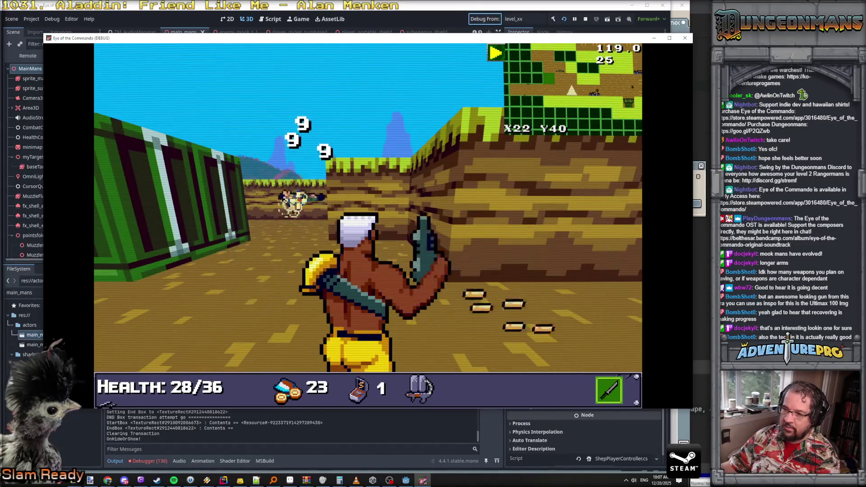
{"action": "key", "text": "w"}
{"action": "key", "text": "a"}
{"action": "key", "text": "w"}
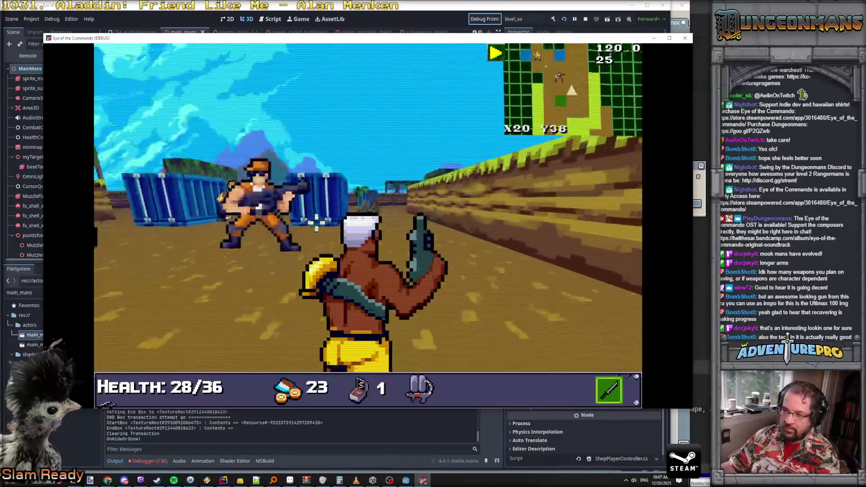
{"action": "key", "text": "w"}
{"action": "left_click", "coordinate": [387, 232]}
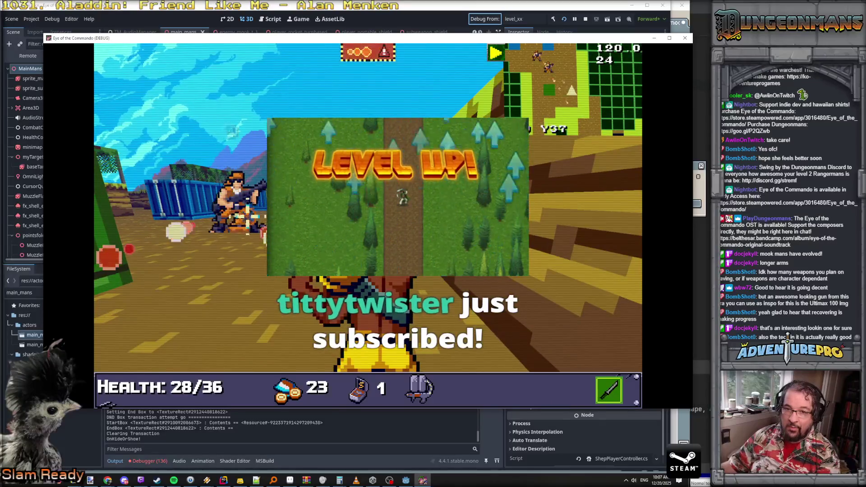
{"action": "key", "text": "a"}
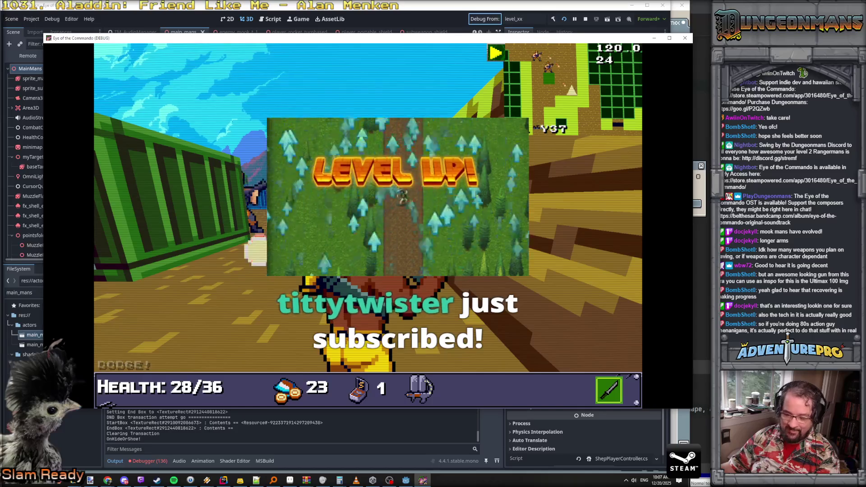
Step: Switch to the red melee weapon and punch the enemy until it falls
{"action": "key", "text": "q"}
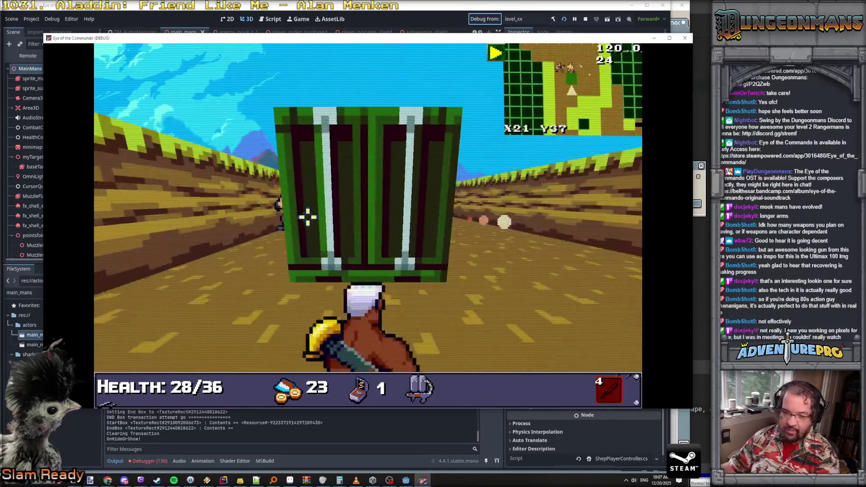
{"action": "left_click", "coordinate": [308, 216]}
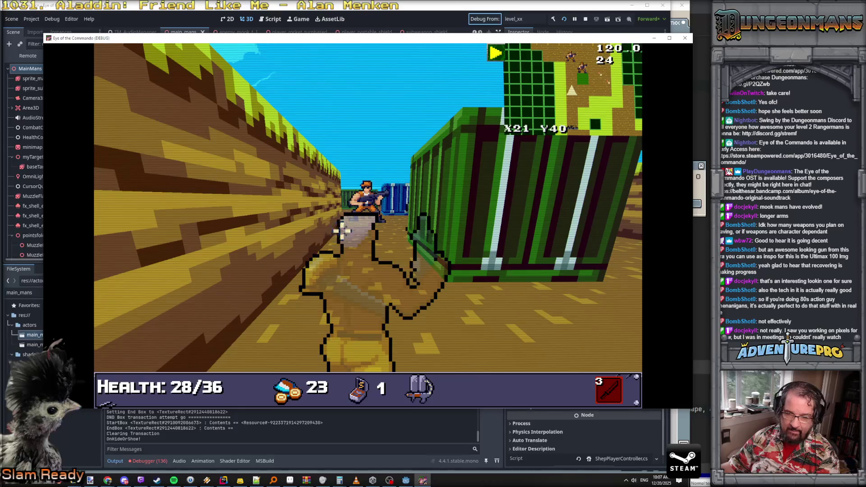
{"action": "left_click", "coordinate": [386, 233]}
{"action": "left_click", "coordinate": [383, 228]}
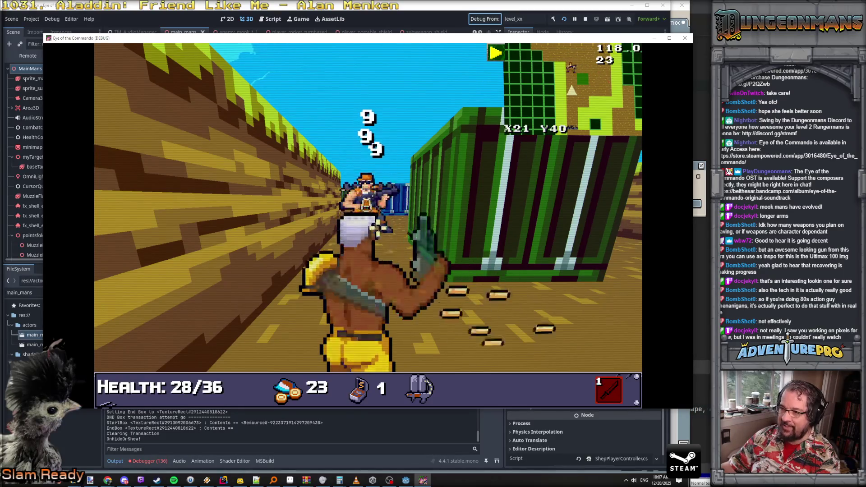
{"action": "left_click", "coordinate": [379, 223]}
Step: Move in among the blue containers and bring up the debug console
{"action": "key", "text": "w"}
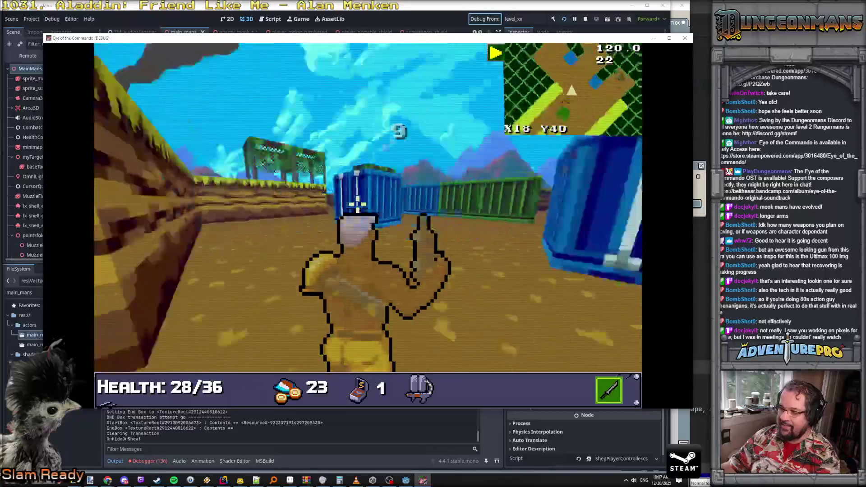
{"action": "key", "text": "w"}
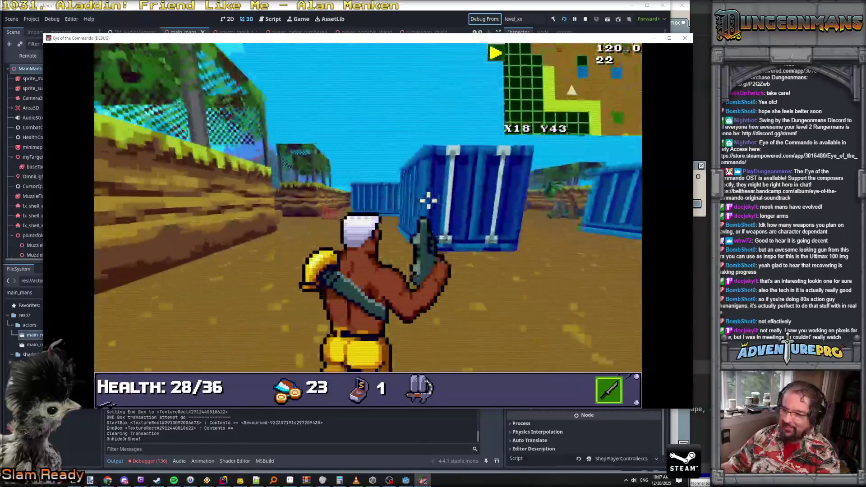
{"action": "key", "text": "w"}
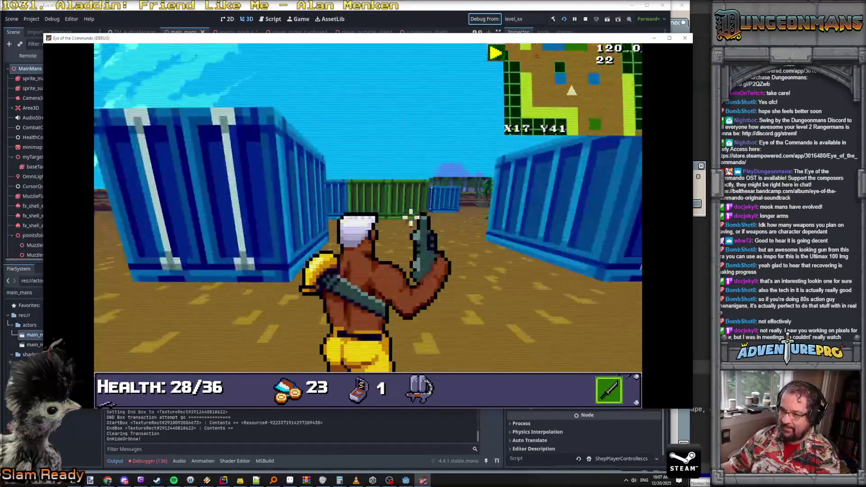
{"action": "key", "text": "grave"}
Step: Grant the Buckblaster 78 bow and Photonic Reverser shield with GIVEITEM BOW and GIVEITEM SHIELD
{"action": "type", "text": "GIVEITE"}
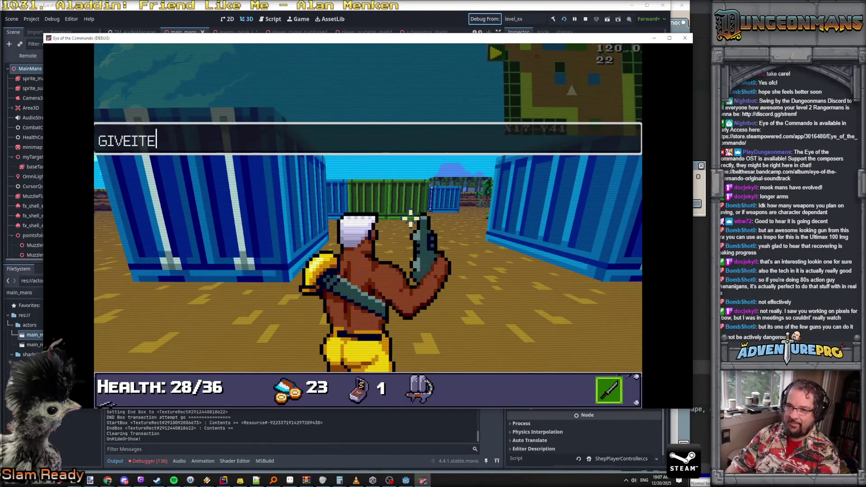
{"action": "type", "text": "W"}
{"action": "key", "text": "Return"}
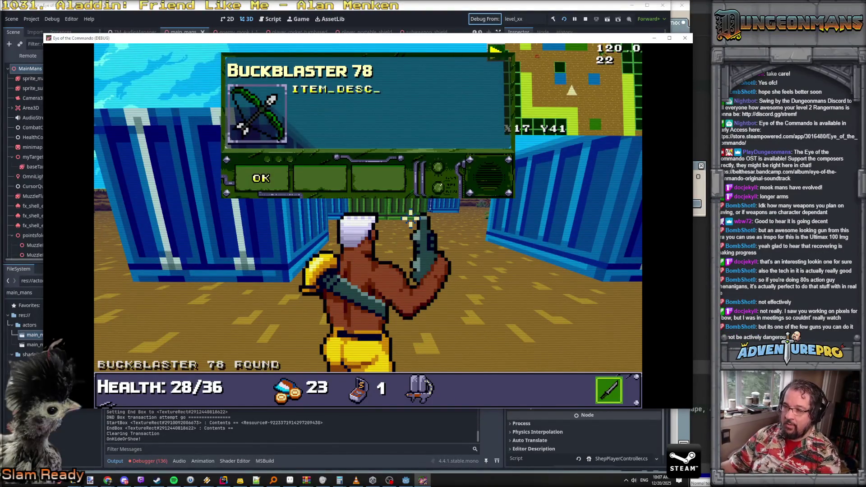
{"action": "left_click", "coordinate": [259, 172]}
{"action": "type", "text": "GIVEITEM SHIEL"}
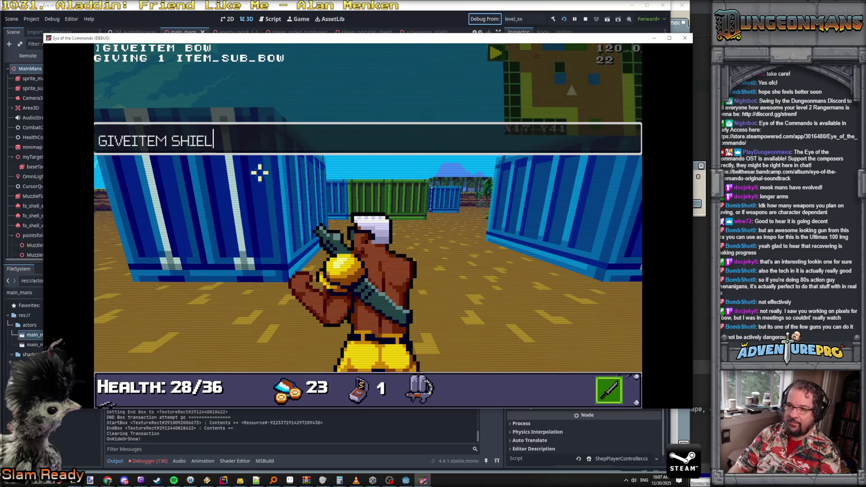
{"action": "type", "text": "D"}
{"action": "key", "text": "Return"}
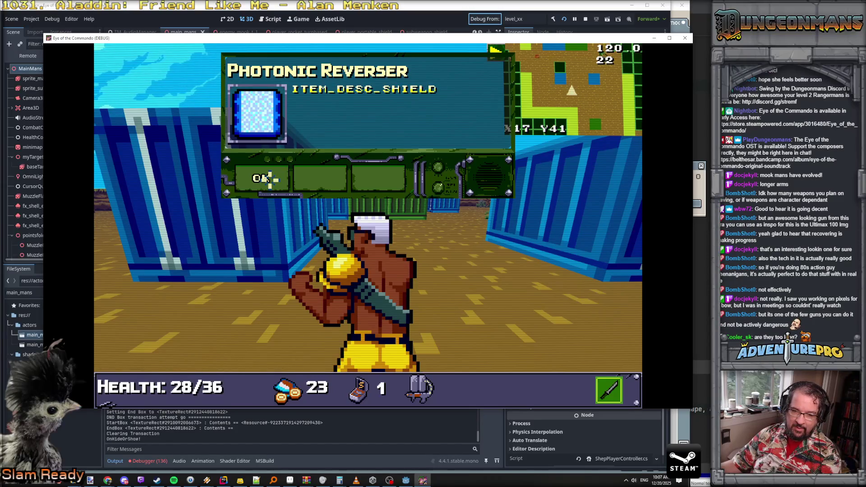
{"action": "left_click", "coordinate": [270, 178]}
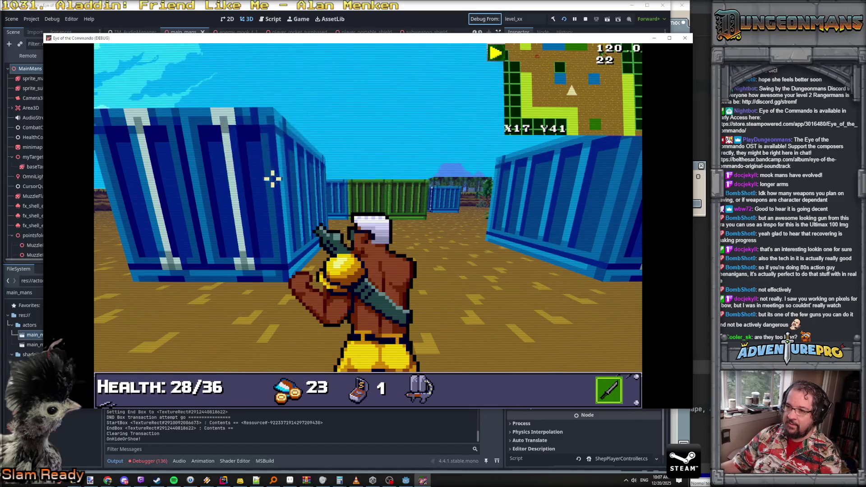
Step: Equip the Buckblaster 78 as sub weapon and raise its ammo to 100 with GIVEAMMO 99
{"action": "key", "text": "i"}
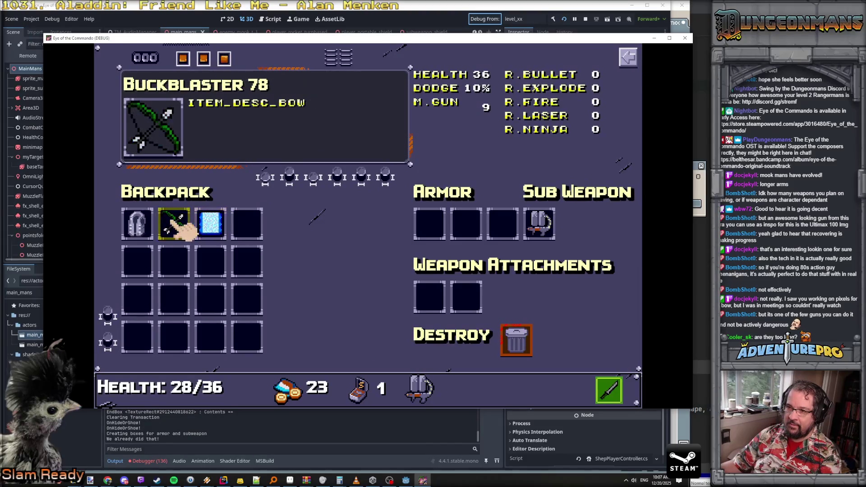
{"action": "right_click", "coordinate": [180, 227]}
{"action": "key", "text": "i"}
{"action": "key", "text": "grave"}
{"action": "type", "text": "GIVEAMMO 99"}
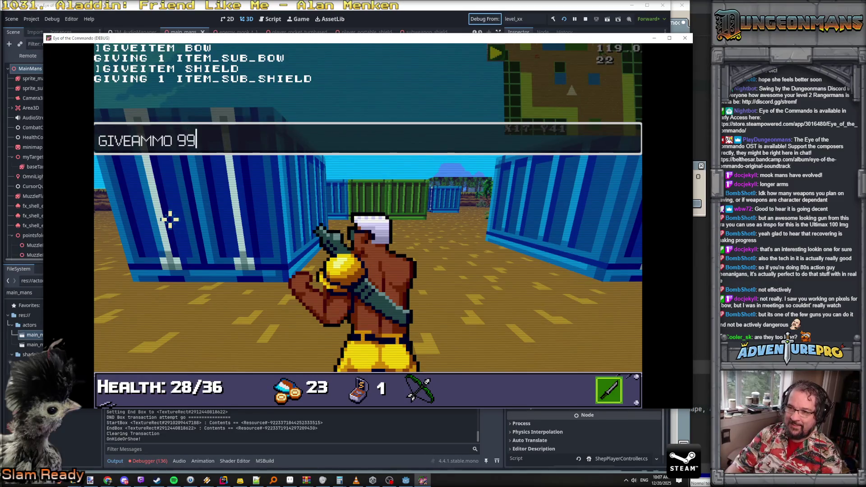
{"action": "key", "text": "Return"}
{"action": "key", "text": "grave"}
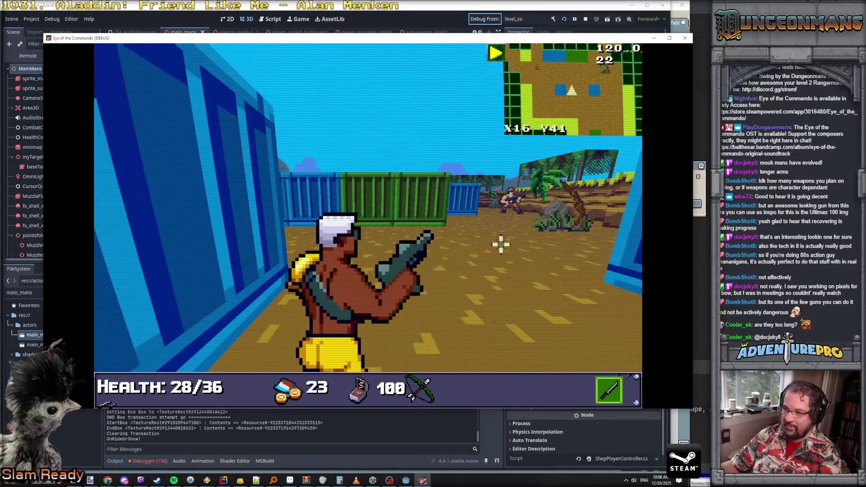
Step: Draw the bow and fire an arrow at an enemy near the blue container
{"action": "right_click", "coordinate": [479, 227]}
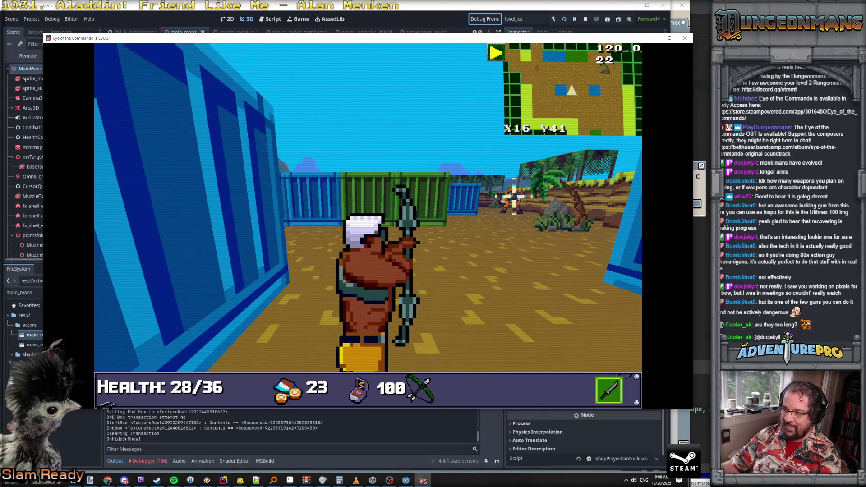
{"action": "key", "text": "w"}
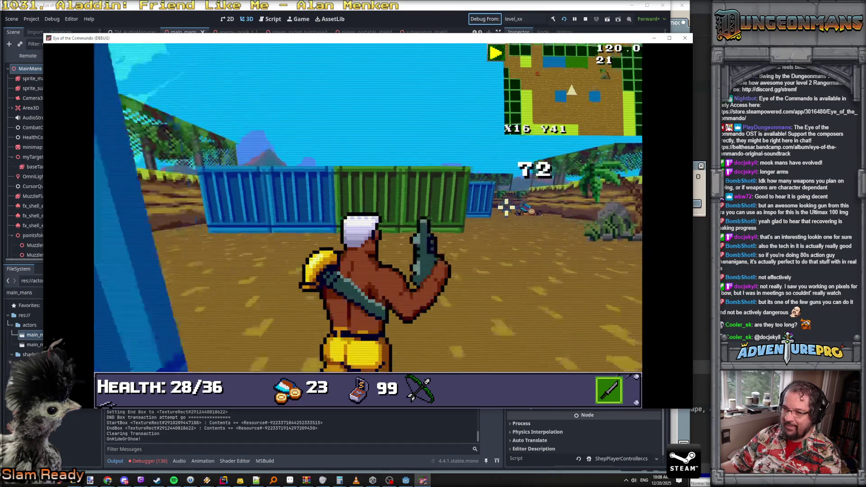
{"action": "key", "text": "w"}
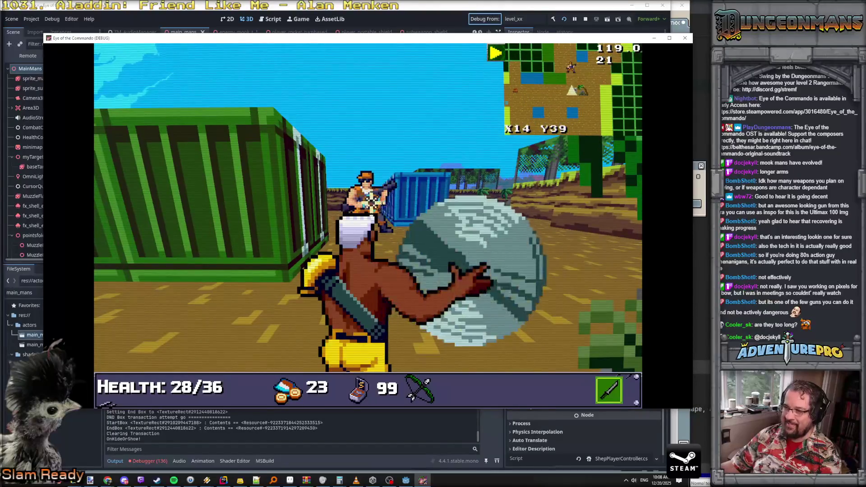
{"action": "key", "text": "w"}
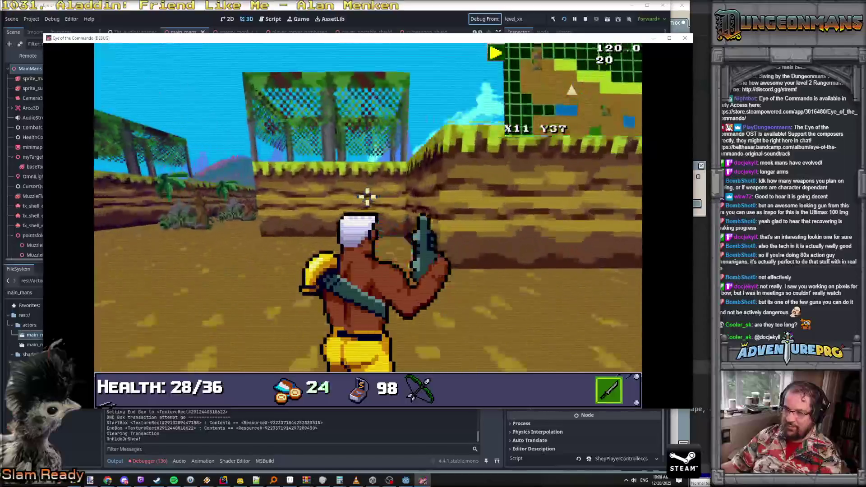
{"action": "right_click", "coordinate": [418, 208]}
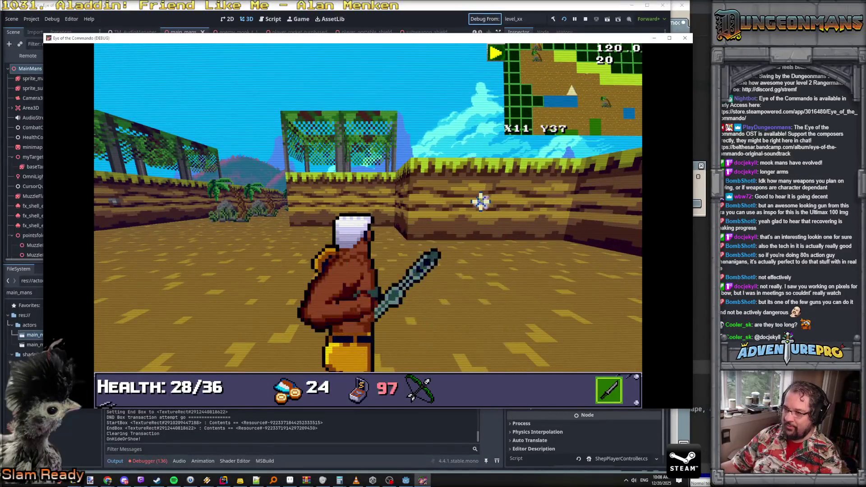
Step: Walk into the corridor between the containers and equip the Photonic Reverser as sub weapon
{"action": "key", "text": "w"}
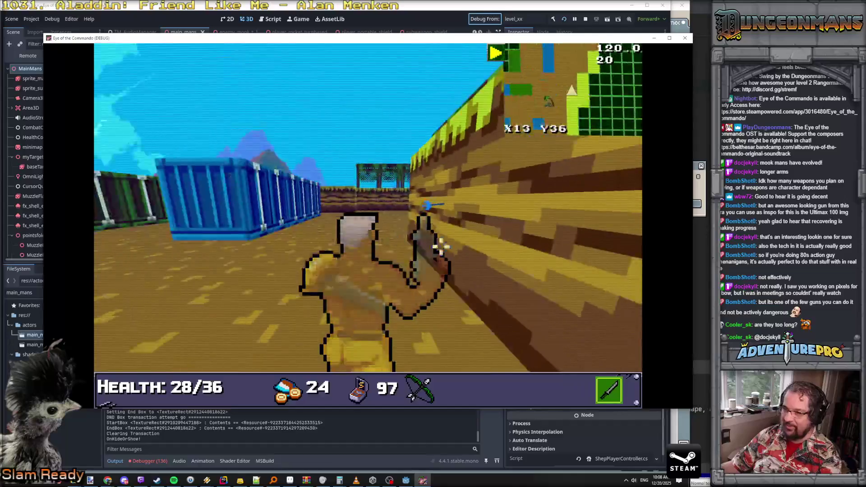
{"action": "key", "text": "w"}
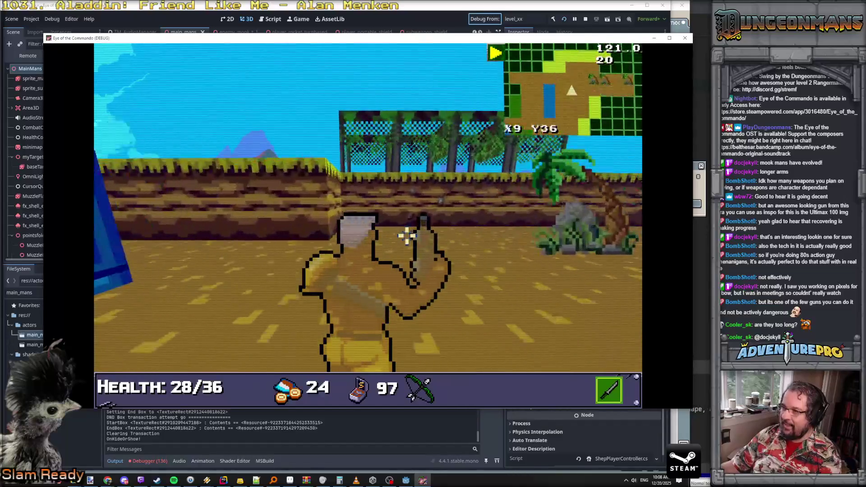
{"action": "key", "text": "w"}
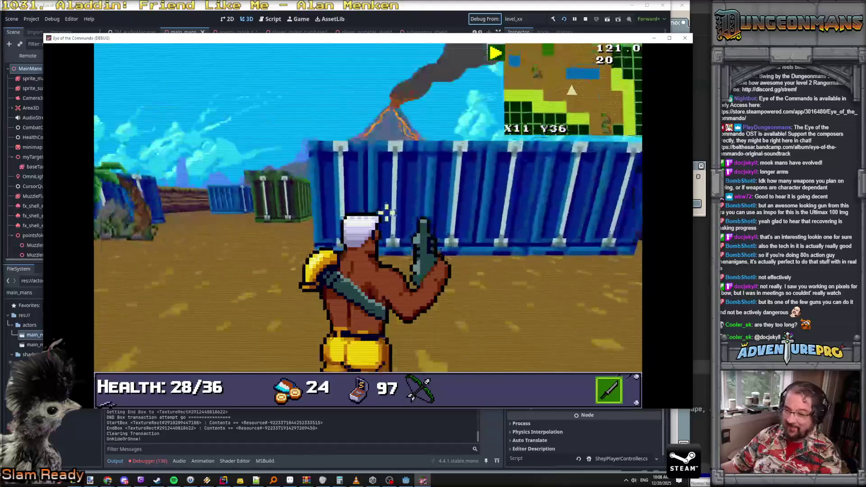
{"action": "key", "text": "w"}
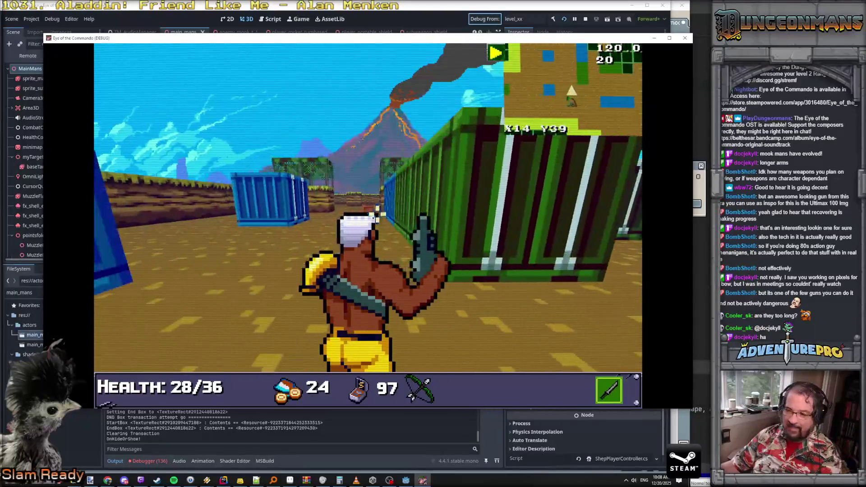
{"action": "key", "text": "w"}
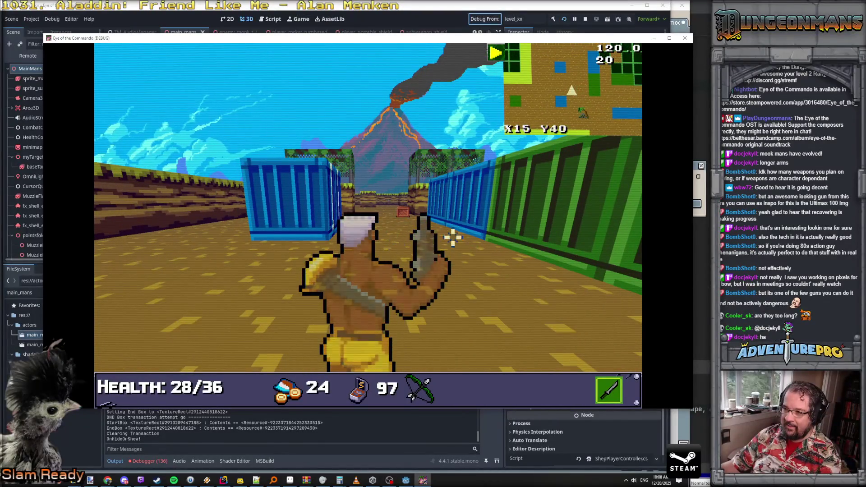
{"action": "key", "text": "i"}
{"action": "left_click", "coordinate": [225, 230]}
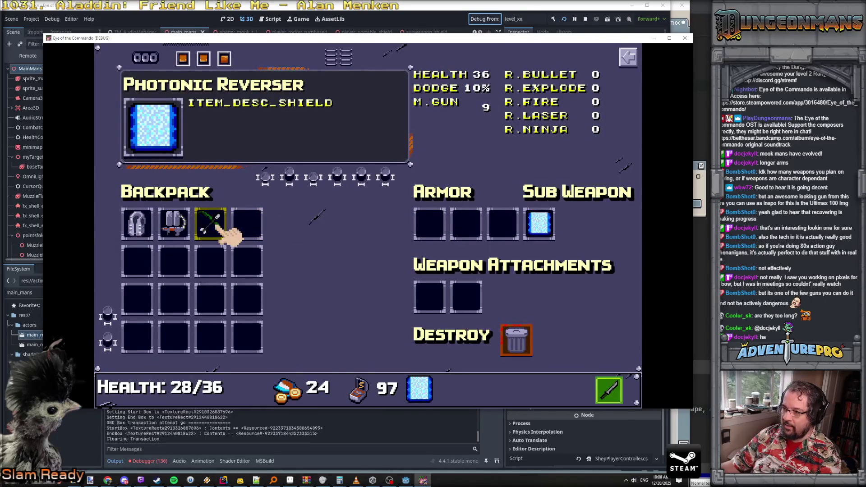
Step: Test the Photonic Reverser shield by raising and lowering it, and pick up a MEDKIT
{"action": "key", "text": "i"}
{"action": "right_click", "coordinate": [472, 236]}
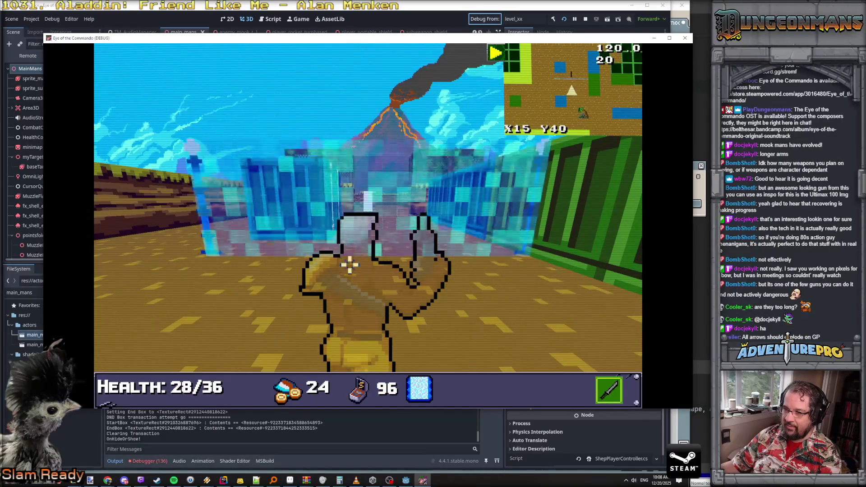
{"action": "right_click", "coordinate": [456, 251]}
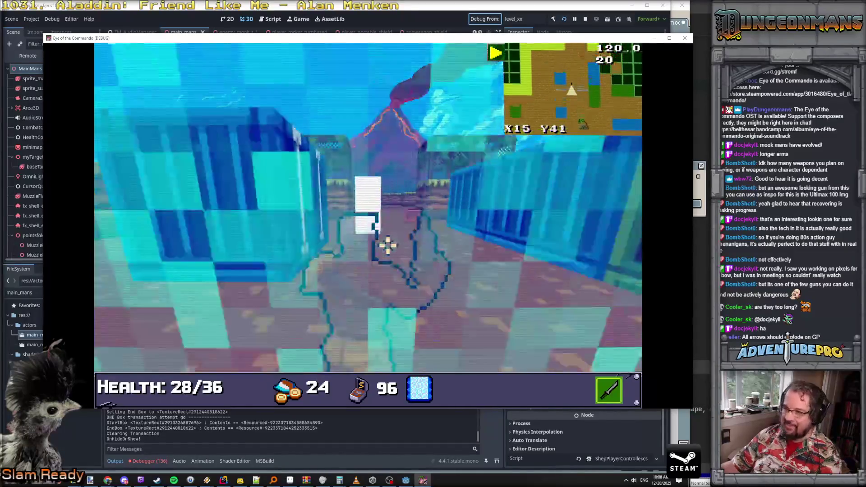
{"action": "right_click", "coordinate": [386, 244]}
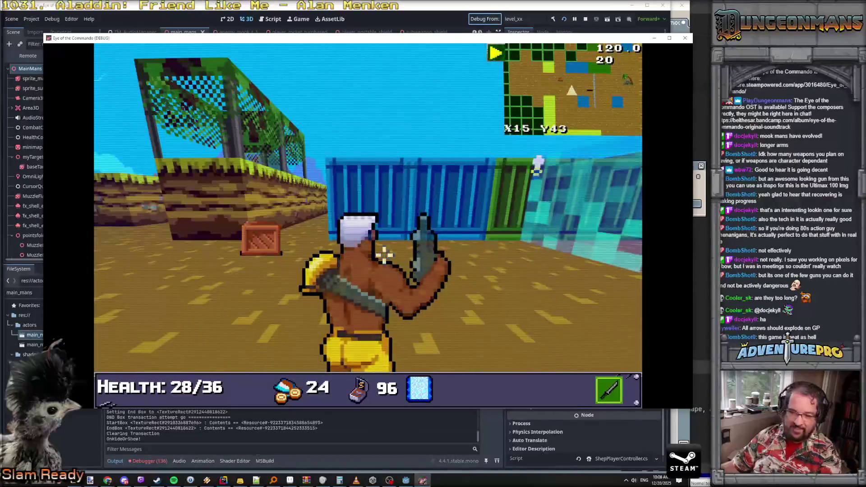
{"action": "right_click", "coordinate": [381, 246]}
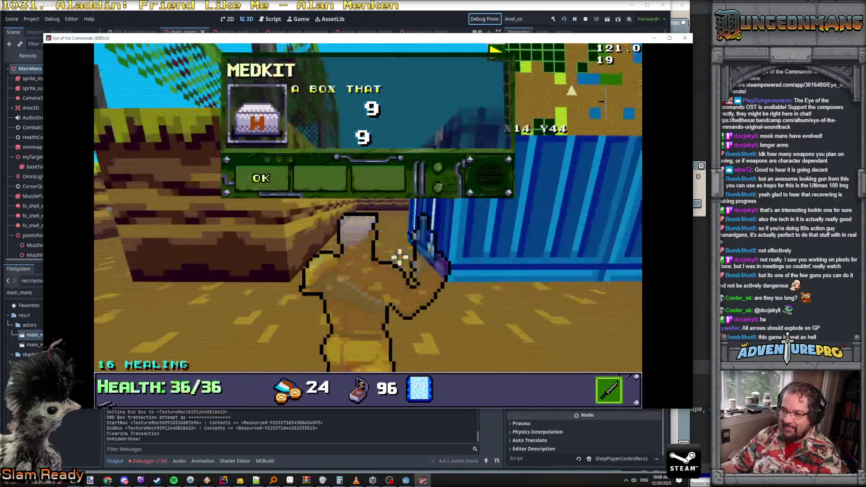
{"action": "left_click", "coordinate": [270, 181]}
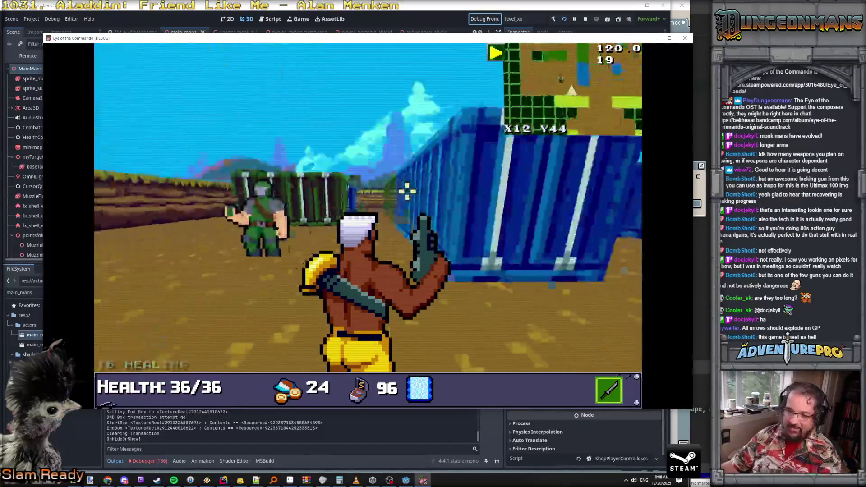
Step: Shoot the enemy soldier and advance along the containers toward the blue container
{"action": "left_click", "coordinate": [523, 219]}
{"action": "left_click", "coordinate": [523, 220]}
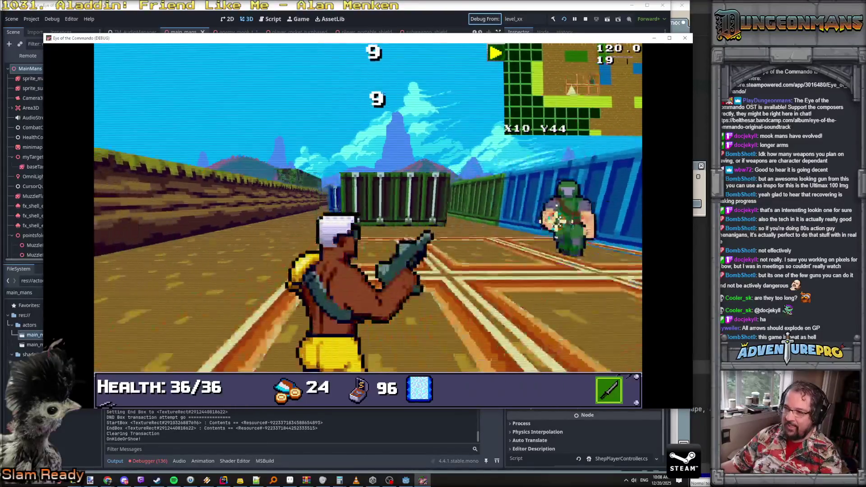
{"action": "key", "text": "w"}
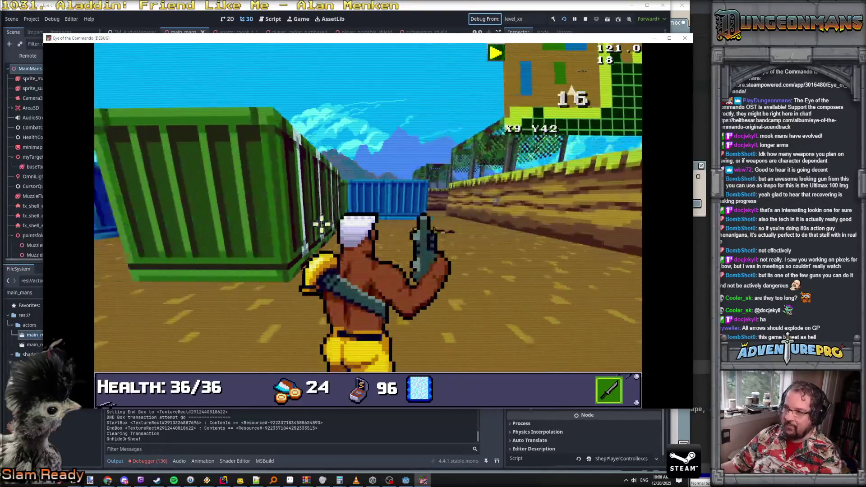
{"action": "key", "text": "w"}
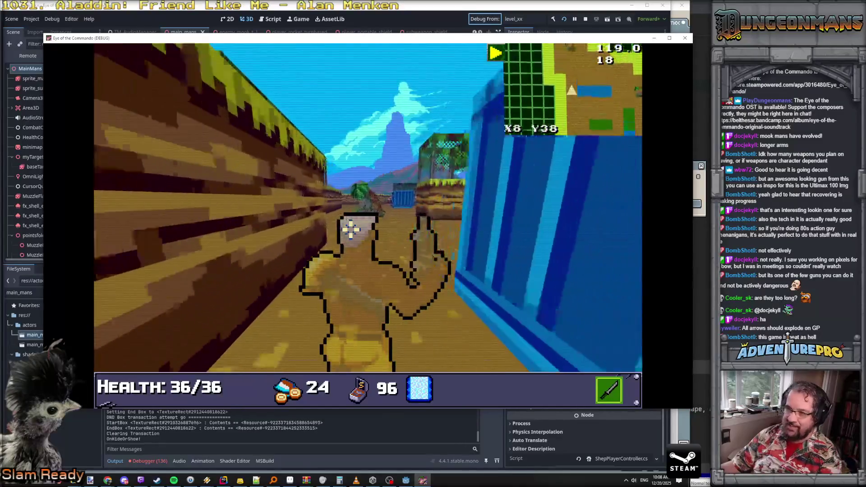
{"action": "key", "text": "w"}
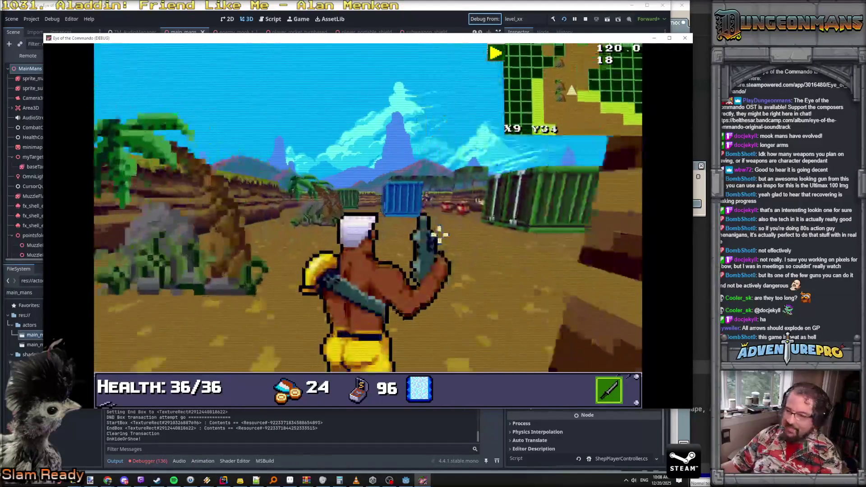
{"action": "key", "text": "w"}
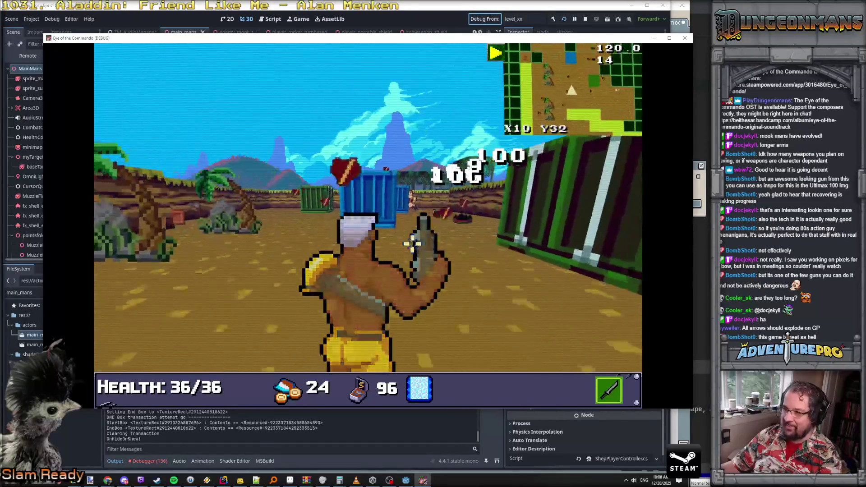
Step: Put up the shield bubble and fire at the enemies ahead, including the leaping one
{"action": "right_click", "coordinate": [415, 270]}
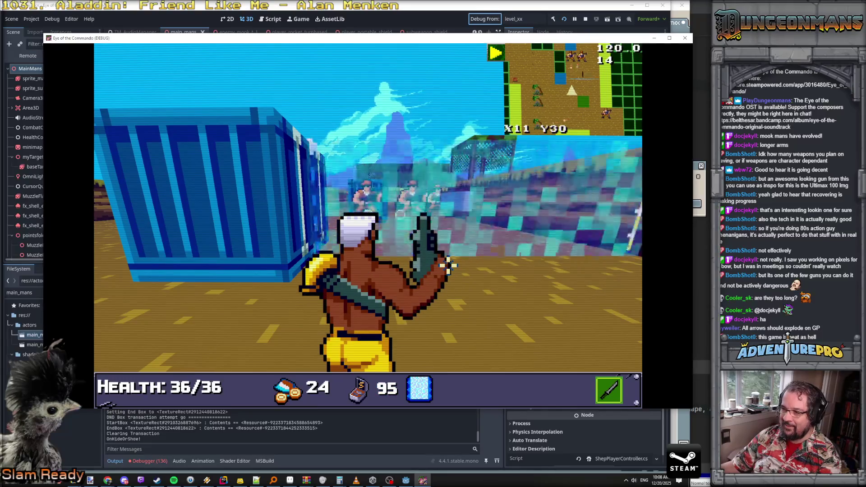
{"action": "key", "text": "w"}
{"action": "left_click", "coordinate": [470, 281]}
{"action": "left_click", "coordinate": [455, 276]}
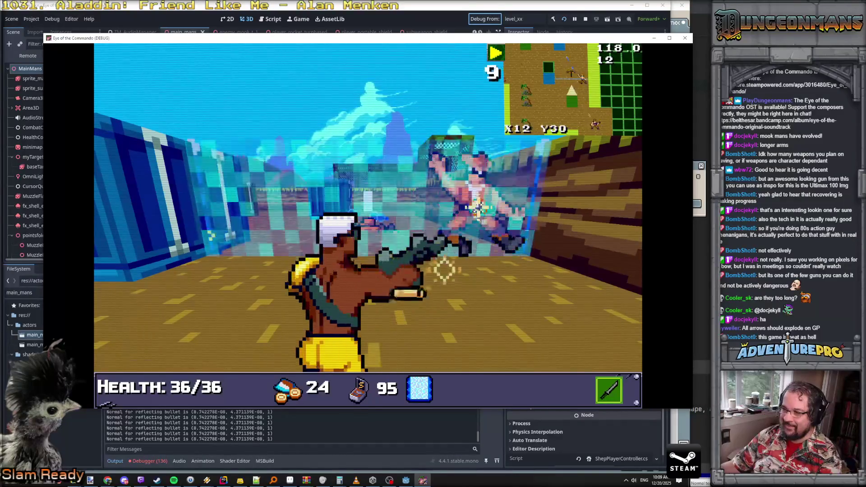
Step: Reposition beside the blue container and shoot the enemies on the left and nearby
{"action": "key", "text": "w"}
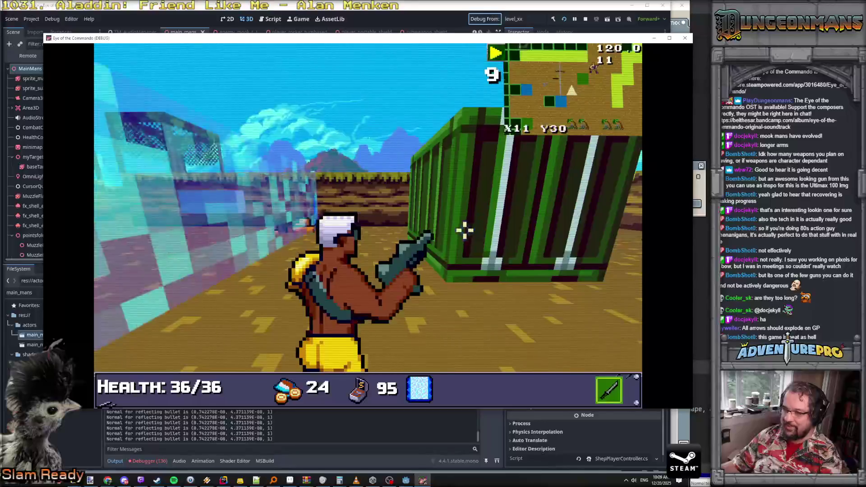
{"action": "key", "text": "w"}
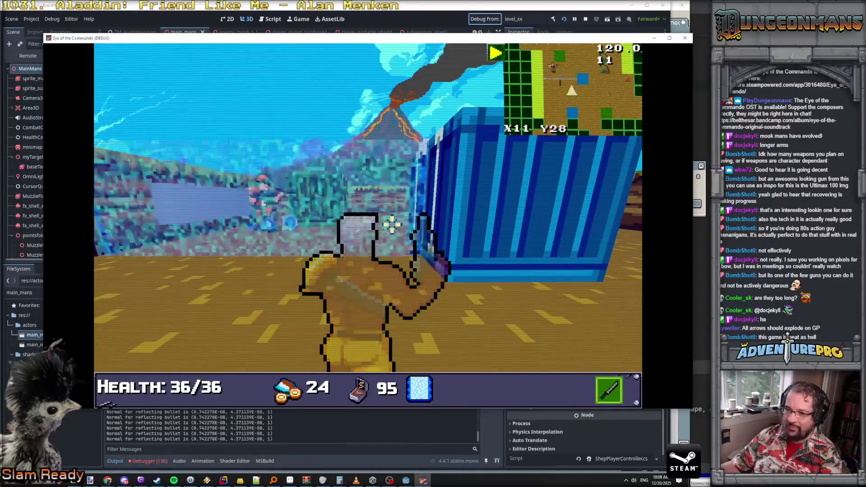
{"action": "key", "text": "w"}
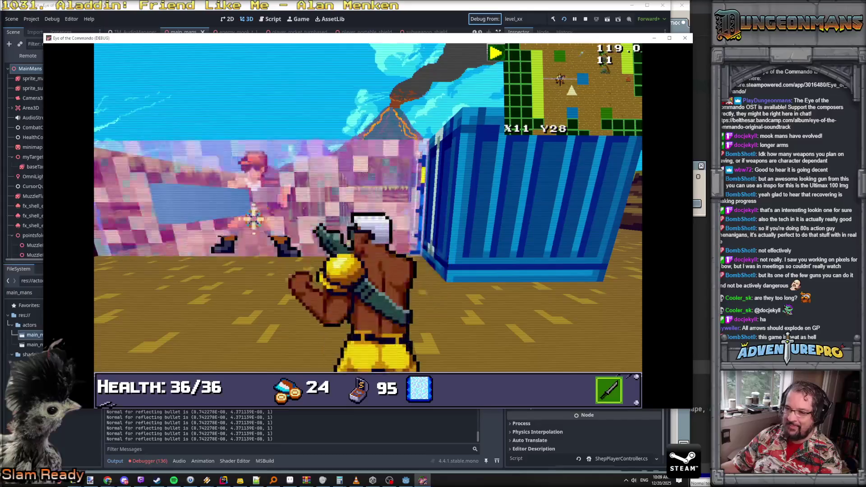
{"action": "left_click", "coordinate": [251, 218]}
{"action": "key", "text": "w"}
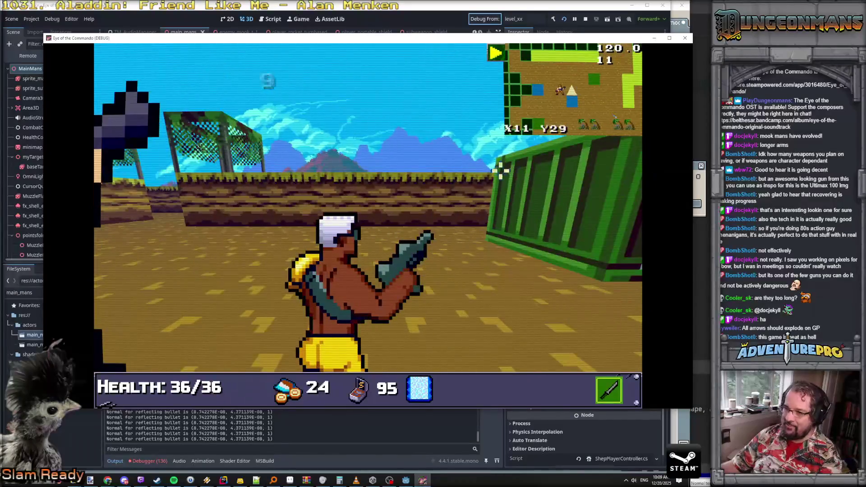
{"action": "left_click", "coordinate": [408, 202]}
Step: Move between the blue and green containers, then put the Buckblaster 78 back as sub weapon
{"action": "key", "text": "w"}
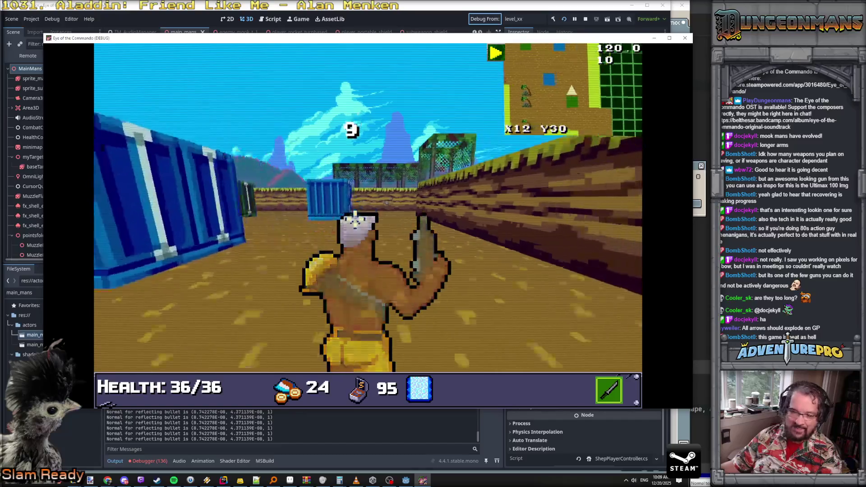
{"action": "key", "text": "w"}
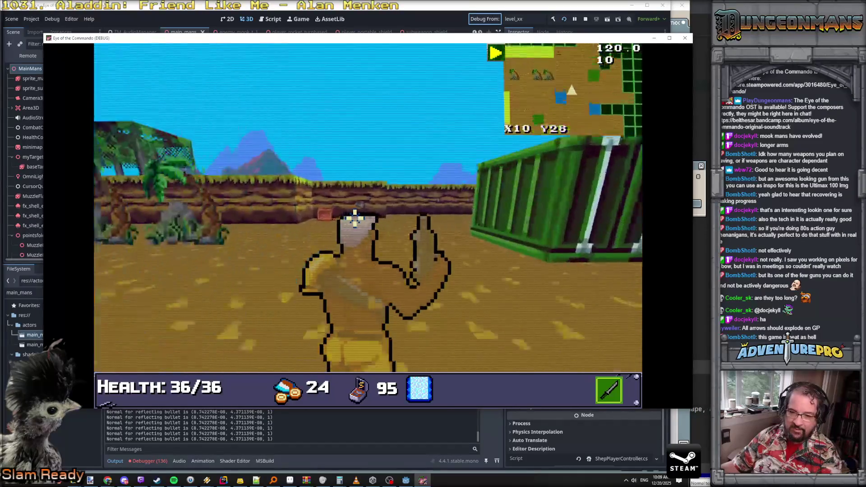
{"action": "key", "text": "s"}
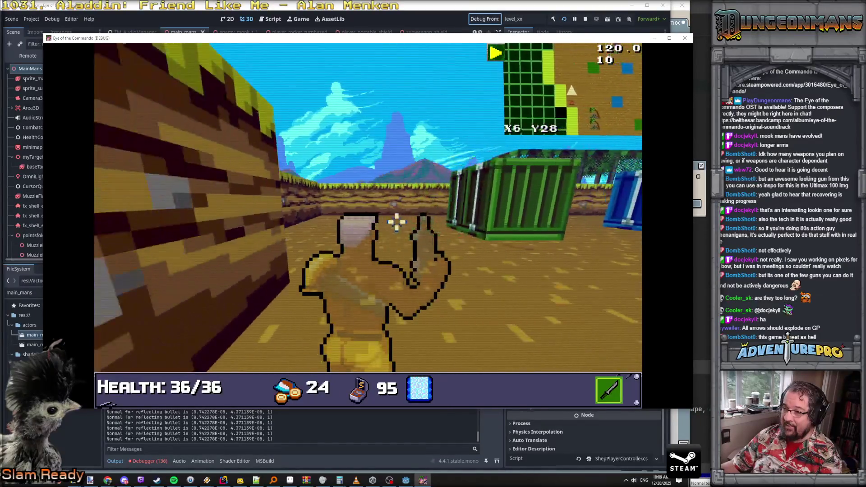
{"action": "key", "text": "w"}
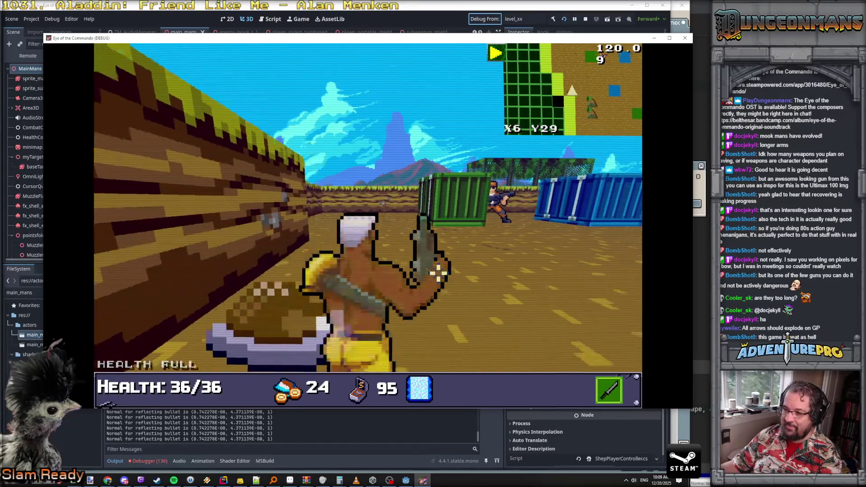
{"action": "key", "text": "w"}
{"action": "key", "text": "grave"}
{"action": "key", "text": "grave"}
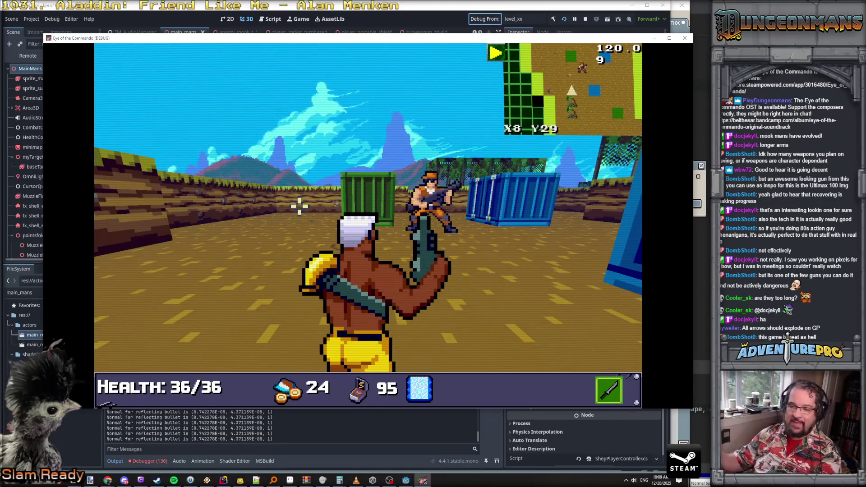
{"action": "key", "text": "Tab"}
{"action": "left_click", "coordinate": [212, 226]}
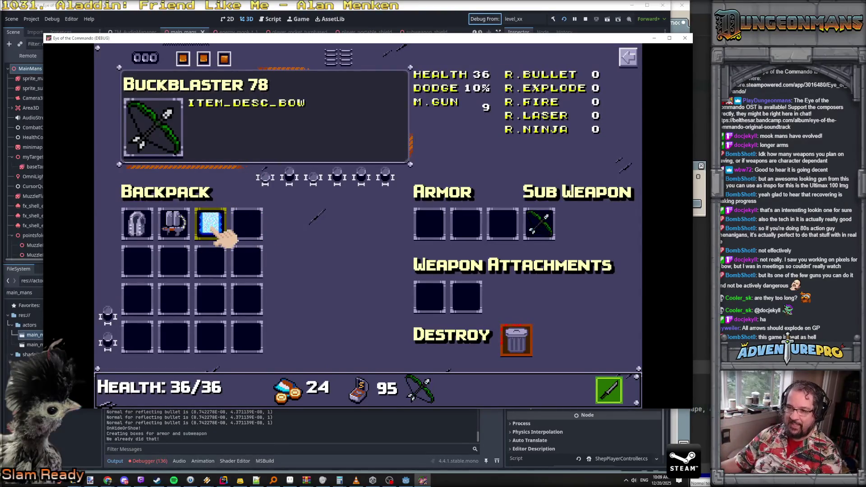
Step: Resume play, shoot one bow arrow leaving ammo at 94, and open the debug console
{"action": "key", "text": "Tab"}
{"action": "right_click", "coordinate": [431, 198]}
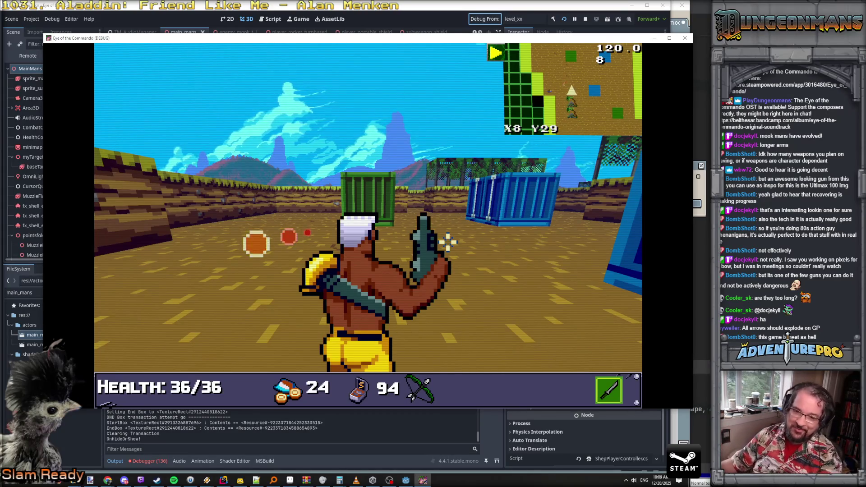
{"action": "key", "text": "grave"}
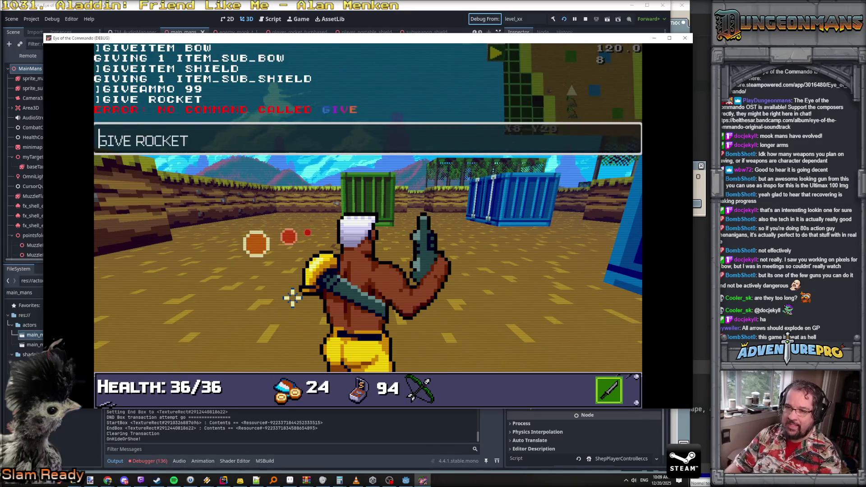
Step: Get the RL-440 rocket launcher with GIVEITEM ROCKET and equip it as sub weapon
{"action": "type", "text": "M"}
{"action": "key", "text": "Return"}
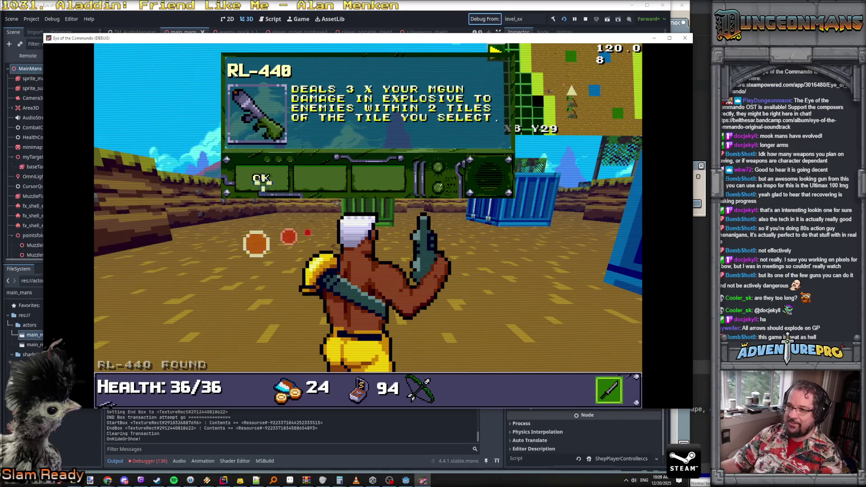
{"action": "left_click", "coordinate": [261, 181]}
{"action": "key", "text": "Tab"}
{"action": "left_click", "coordinate": [253, 225]}
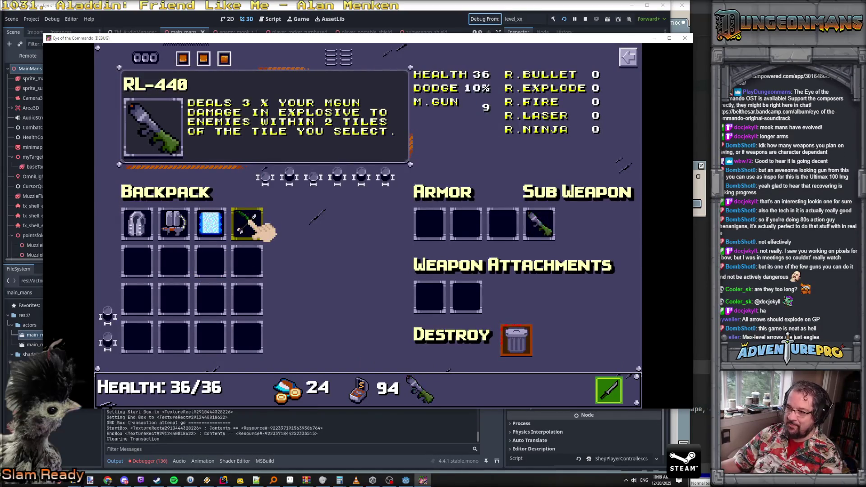
{"action": "key", "text": "Tab"}
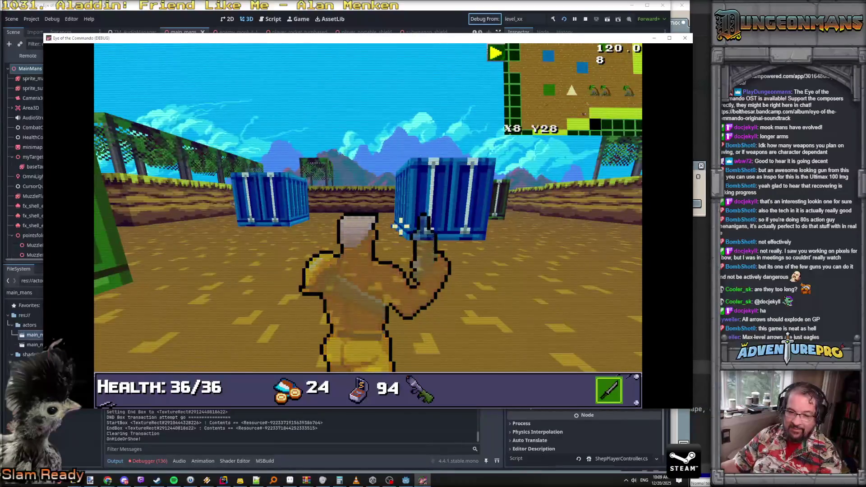
Step: Walk down the corridor, raise the shield, and hit the enemy soldier for 27 damage
{"action": "key", "text": "w"}
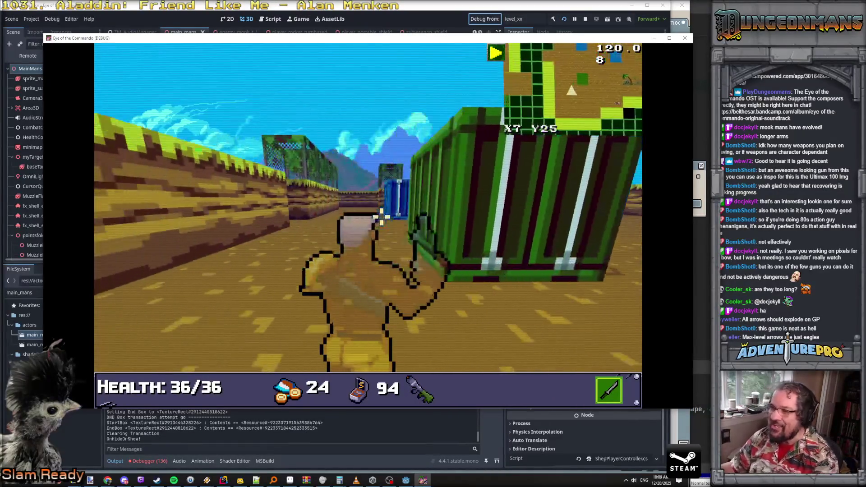
{"action": "key", "text": "w"}
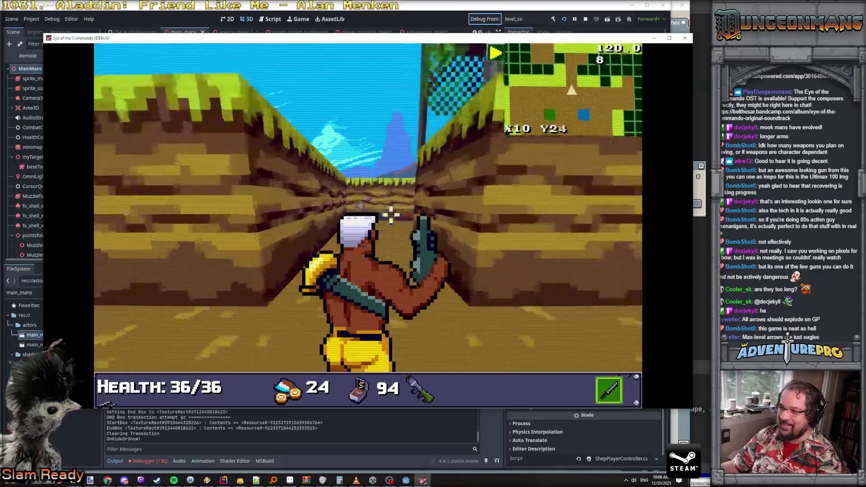
{"action": "key", "text": "w"}
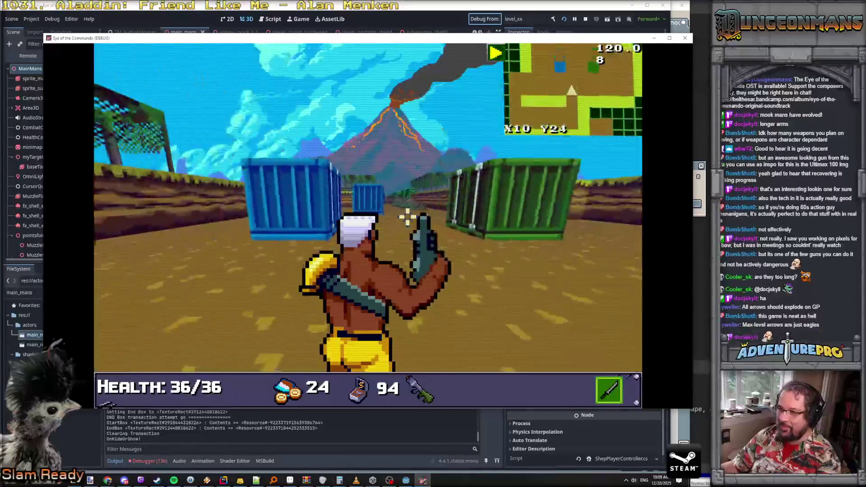
{"action": "key", "text": "w"}
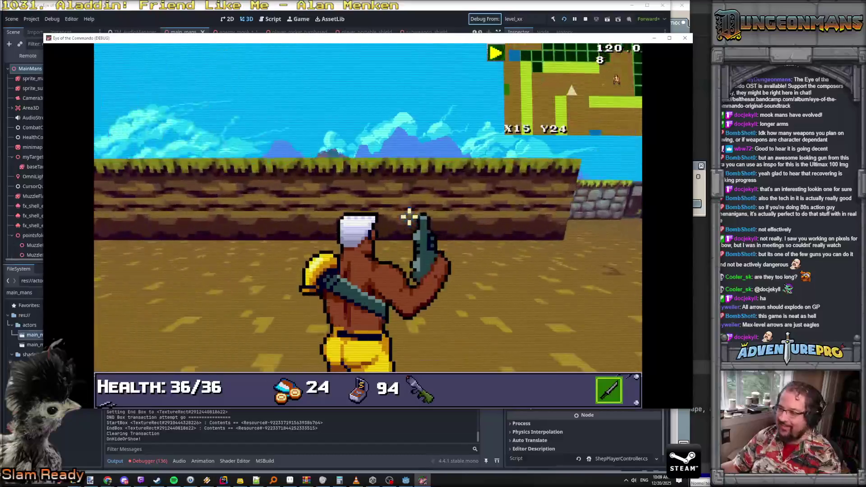
{"action": "right_click", "coordinate": [392, 223]}
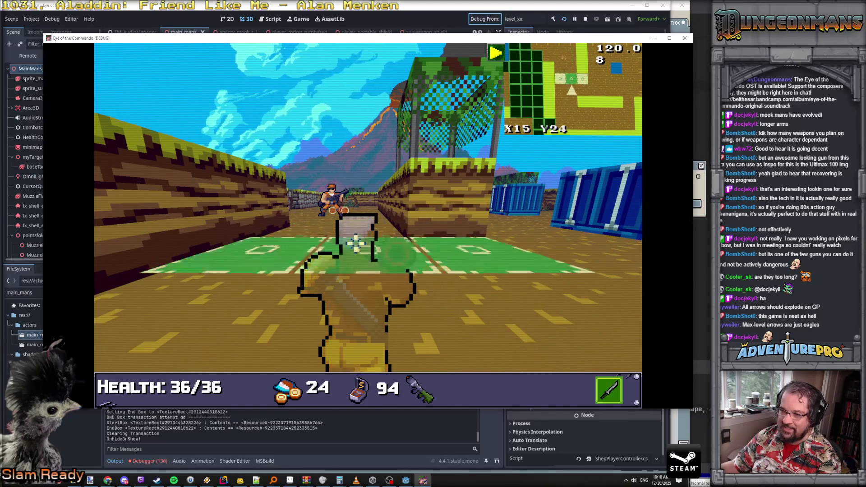
{"action": "left_click", "coordinate": [331, 199]}
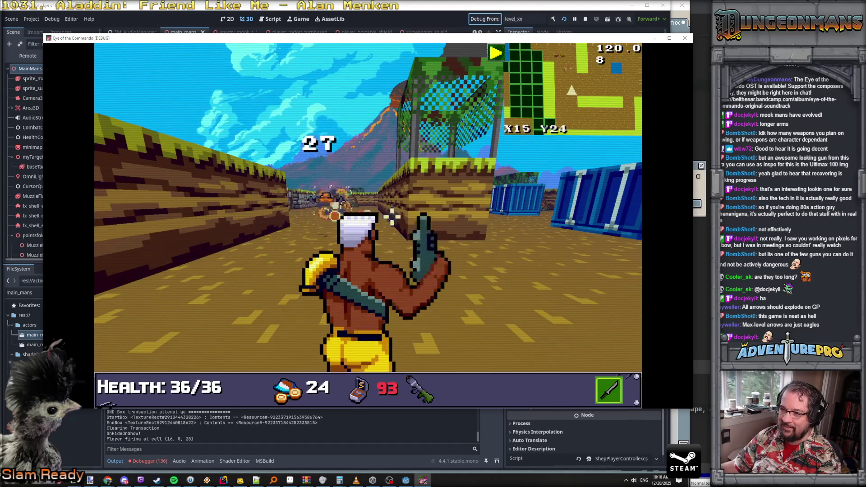